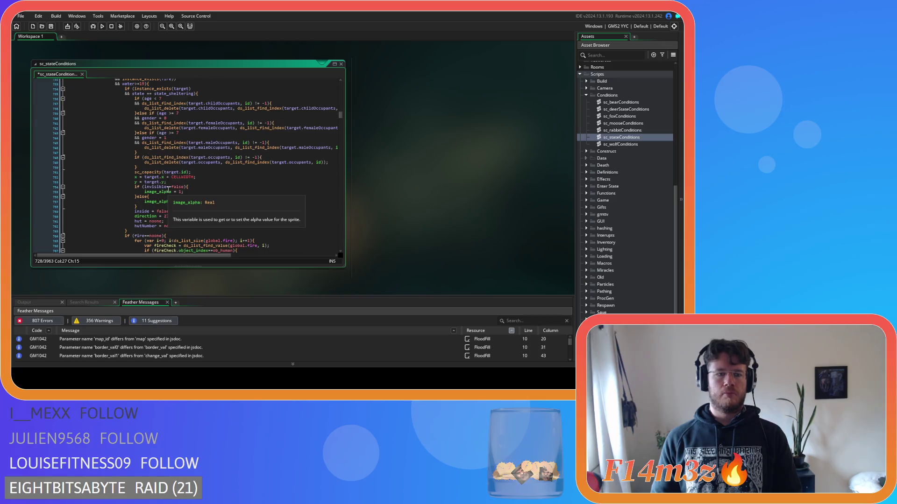
Step: Remove the spaces around > and + in the Hunter threat comparison on line 593
{"action": "scroll", "coordinate": [168, 189], "scroll_direction": "up", "scroll_amount": 3}
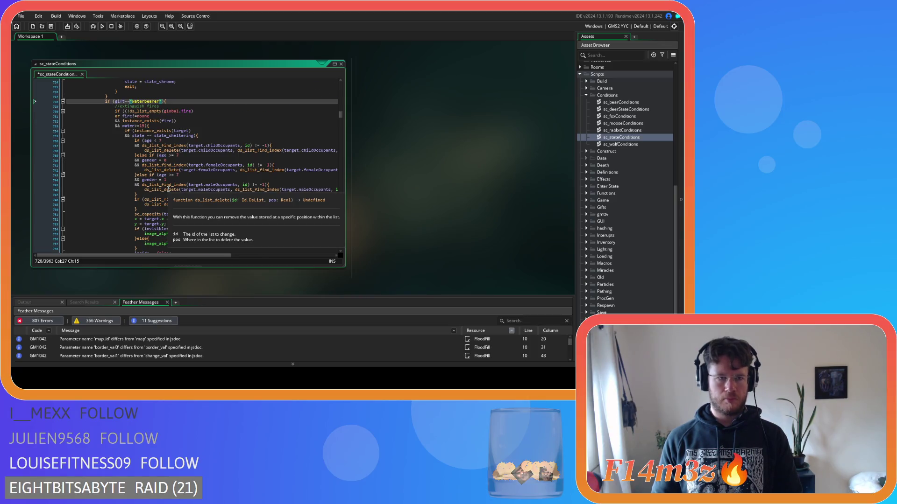
{"action": "scroll", "coordinate": [168, 189], "scroll_direction": "up", "scroll_amount": 20}
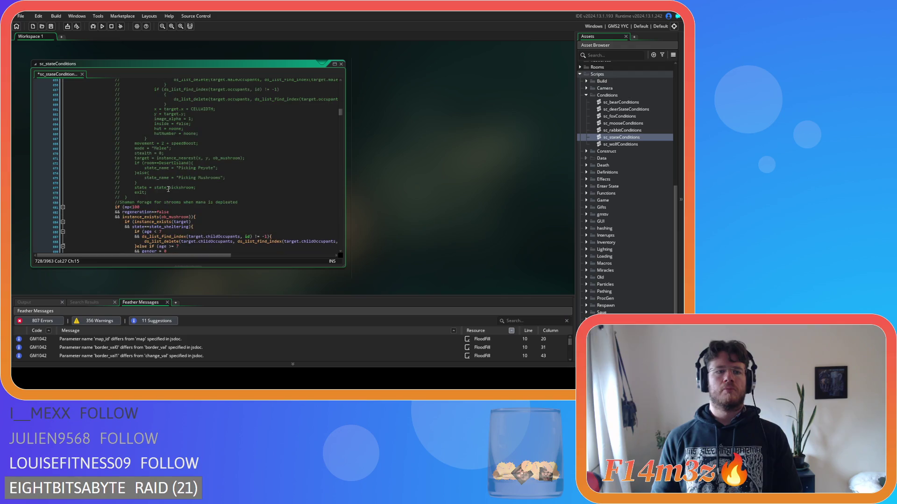
{"action": "scroll", "coordinate": [168, 189], "scroll_direction": "up", "scroll_amount": 20}
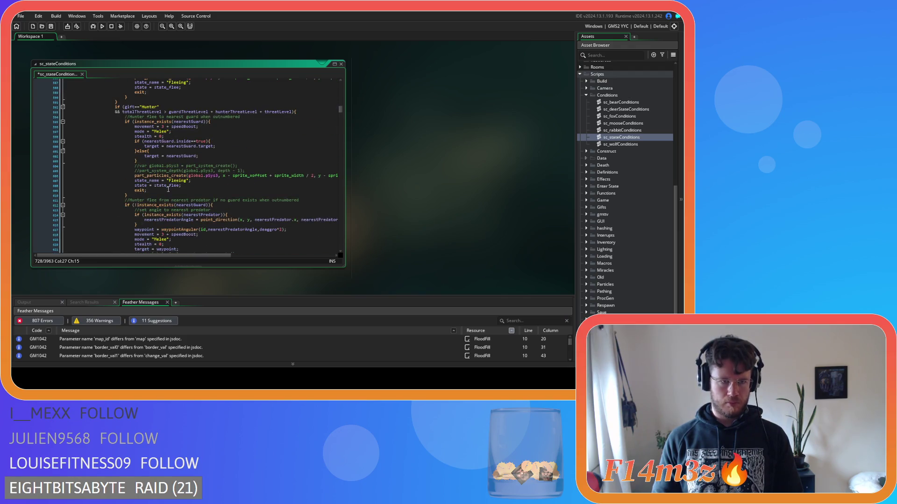
{"action": "scroll", "coordinate": [171, 183], "scroll_direction": "up", "scroll_amount": 7}
{"action": "left_click", "coordinate": [163, 224]}
{"action": "key", "text": "Delete"}
{"action": "key", "text": "Right"}
{"action": "key", "text": "Delete"}
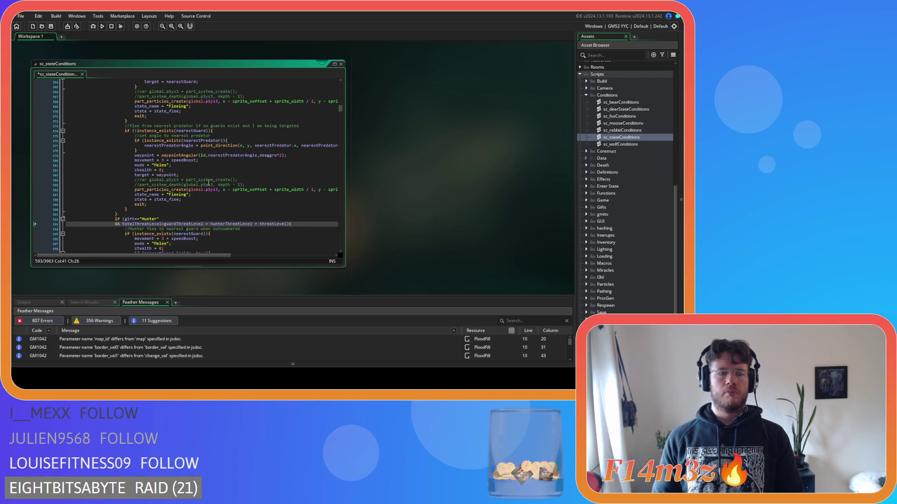
{"action": "left_click", "coordinate": [204, 224]}
{"action": "key", "text": "Delete"}
{"action": "key", "text": "Right"}
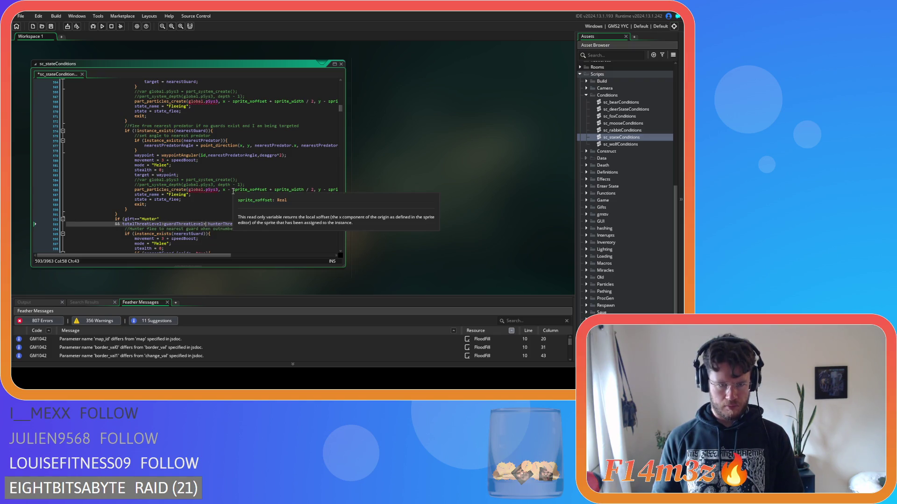
{"action": "left_click", "coordinate": [248, 224]}
{"action": "key", "text": "Delete"}
{"action": "key", "text": "Delete"}
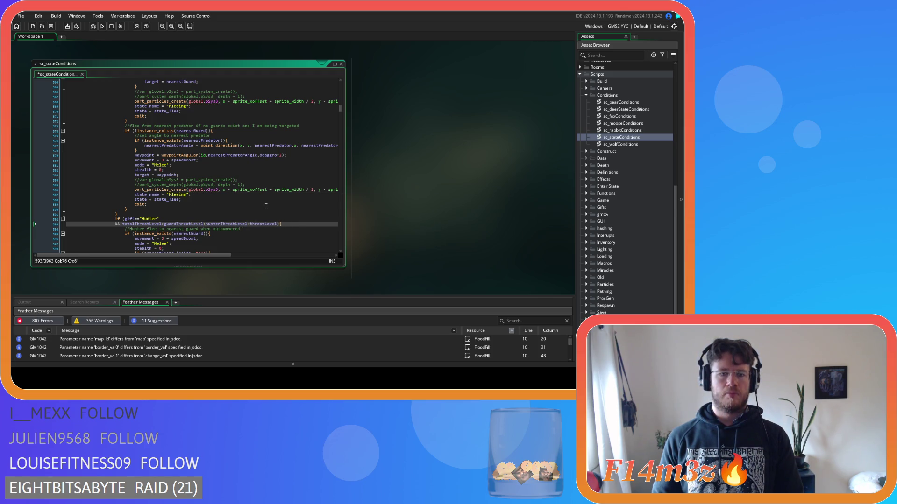
{"action": "scroll", "coordinate": [257, 202], "scroll_direction": "up", "scroll_amount": 9}
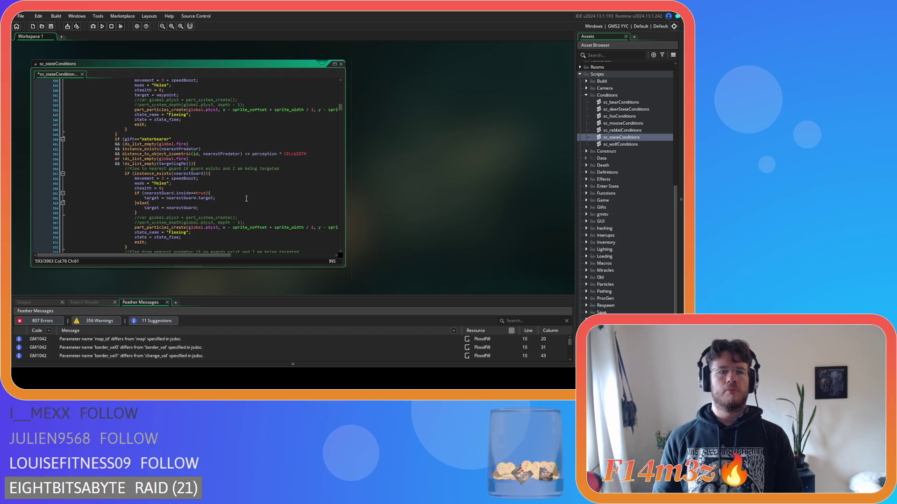
Step: Scroll through sc_stateConditions and dismiss the function documentation popup
{"action": "scroll", "coordinate": [246, 198], "scroll_direction": "up", "scroll_amount": 7}
{"action": "scroll", "coordinate": [246, 199], "scroll_direction": "up", "scroll_amount": 4}
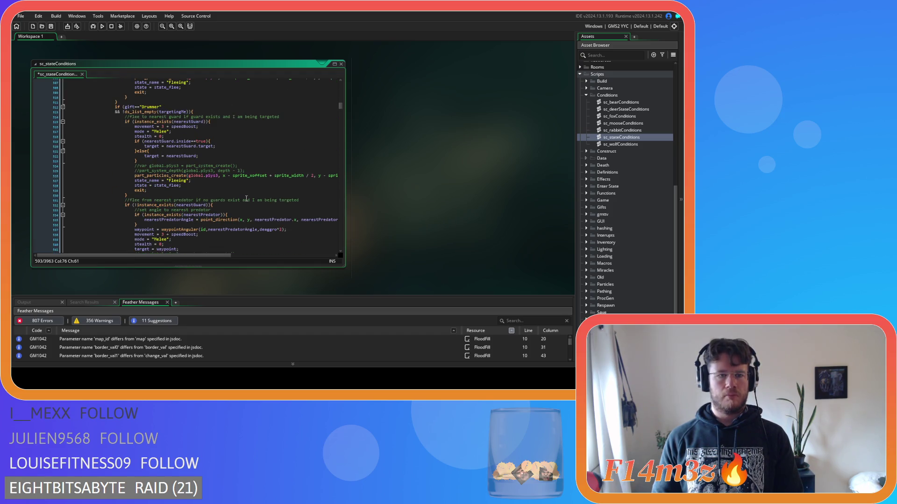
{"action": "scroll", "coordinate": [246, 198], "scroll_direction": "up", "scroll_amount": 20}
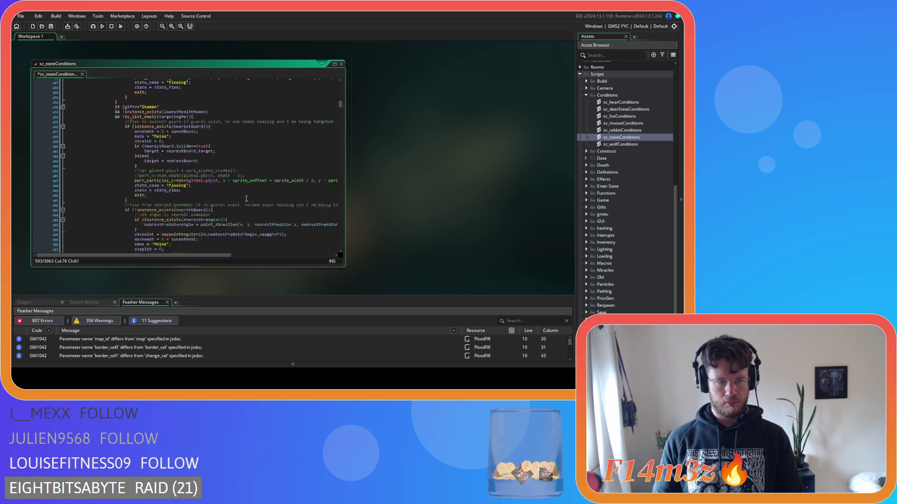
{"action": "scroll", "coordinate": [246, 198], "scroll_direction": "up", "scroll_amount": 19}
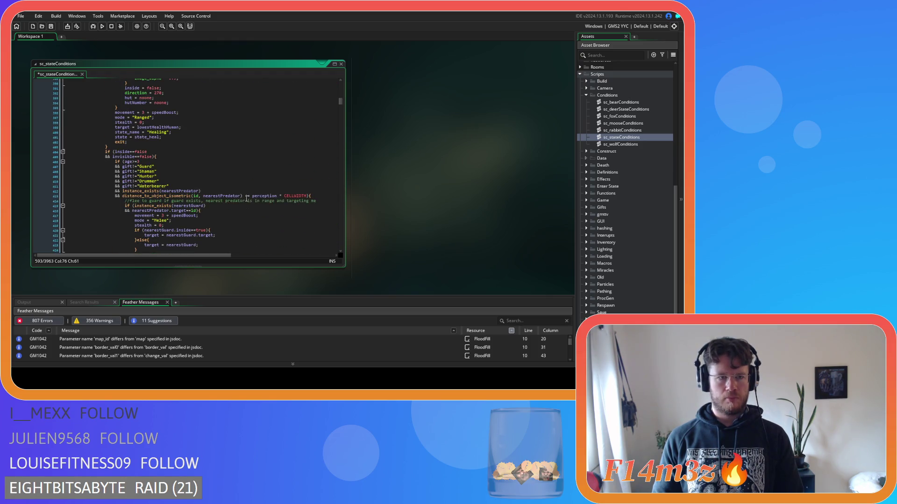
{"action": "scroll", "coordinate": [246, 199], "scroll_direction": "down", "scroll_amount": 20}
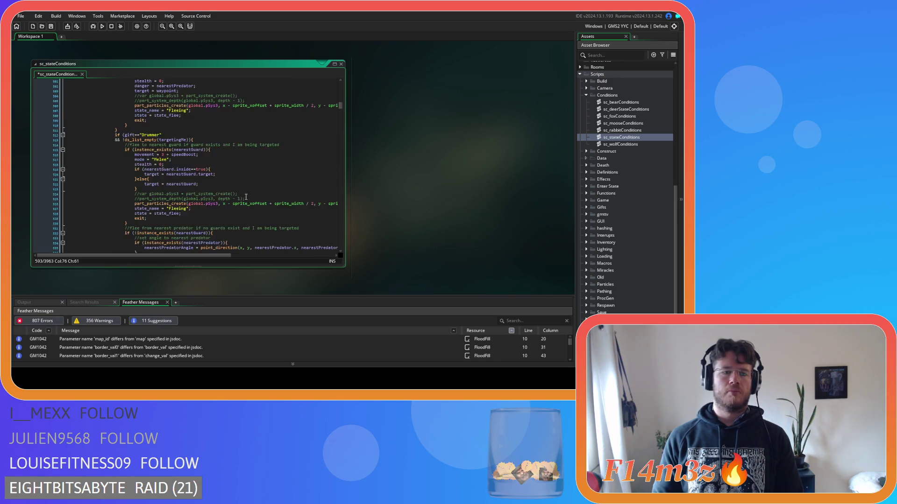
{"action": "scroll", "coordinate": [246, 197], "scroll_direction": "down", "scroll_amount": 20}
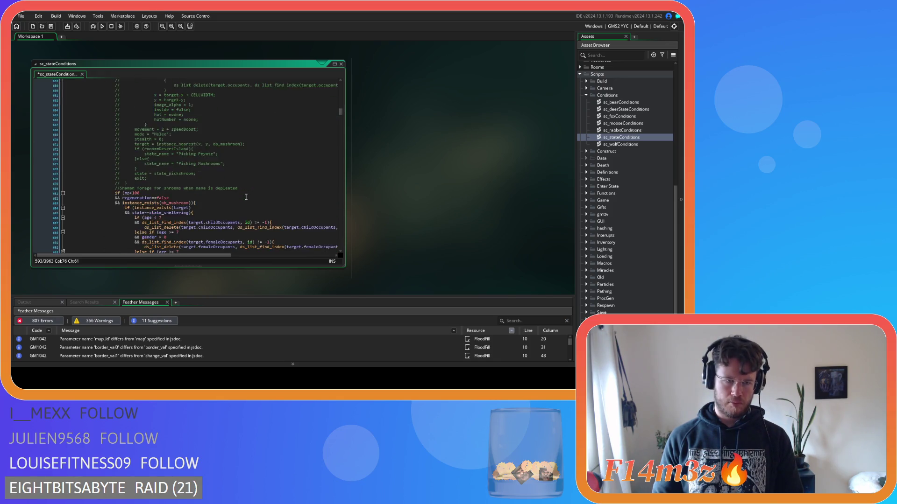
{"action": "left_click", "coordinate": [219, 133]}
{"action": "scroll", "coordinate": [219, 133], "scroll_direction": "down", "scroll_amount": 19}
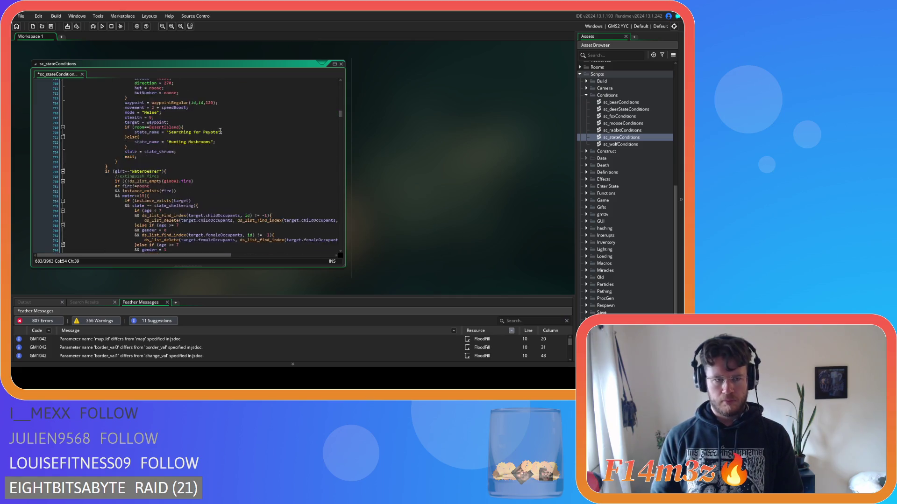
{"action": "scroll", "coordinate": [219, 134], "scroll_direction": "up", "scroll_amount": 2}
{"action": "left_click", "coordinate": [219, 133]}
Step: Select the ob_store.water >= 19 - water check on line 859
{"action": "scroll", "coordinate": [218, 134], "scroll_direction": "down", "scroll_amount": 11}
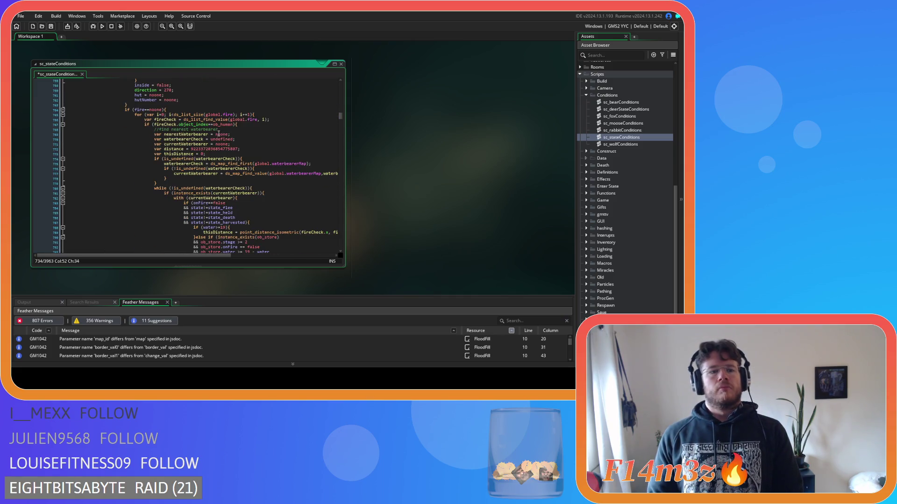
{"action": "scroll", "coordinate": [219, 133], "scroll_direction": "down", "scroll_amount": 20}
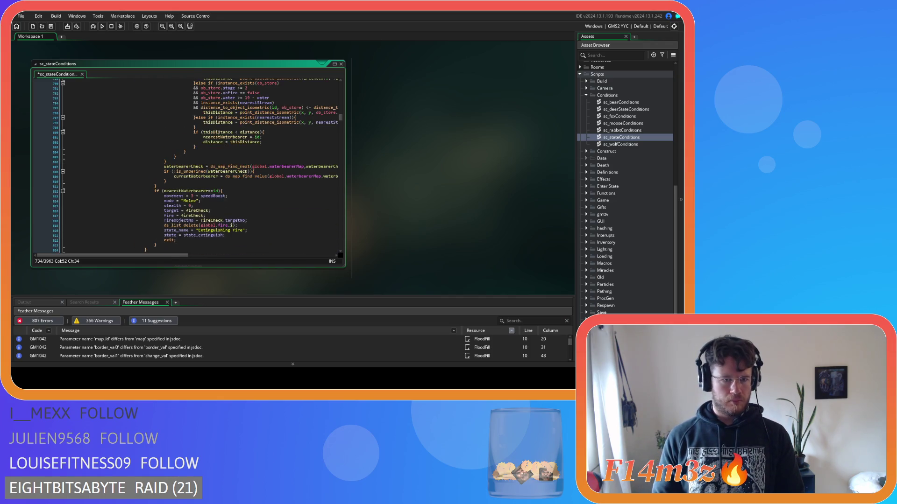
{"action": "scroll", "coordinate": [218, 134], "scroll_direction": "down", "scroll_amount": 8}
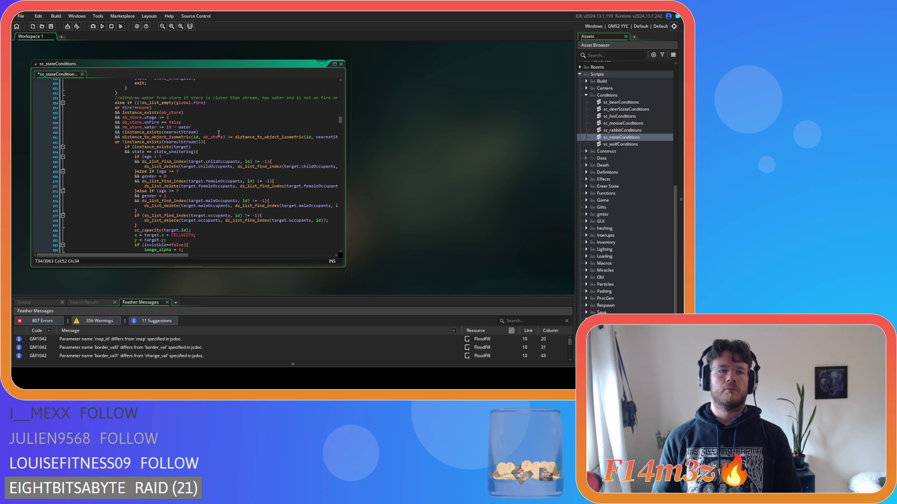
{"action": "left_click_drag", "start_coordinate": [123, 127], "coordinate": [232, 126]}
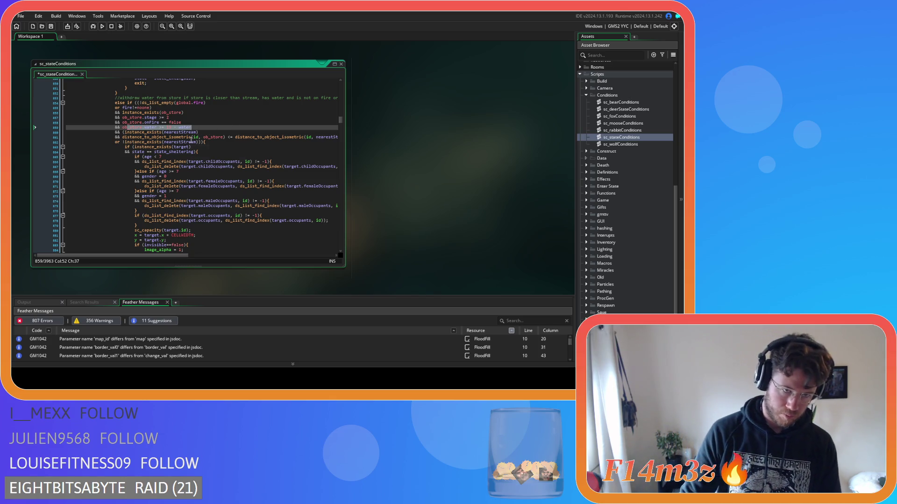
Step: Delete ' - water' so the store check reads ob_store.water>=19
{"action": "left_click", "coordinate": [172, 128]}
{"action": "key", "text": "shift+End"}
{"action": "key", "text": "Delete"}
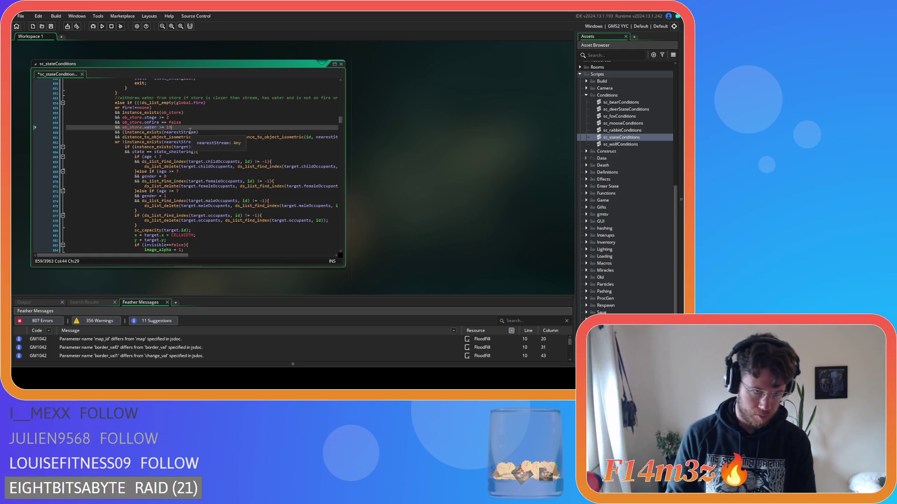
{"action": "double_click", "coordinate": [169, 128]}
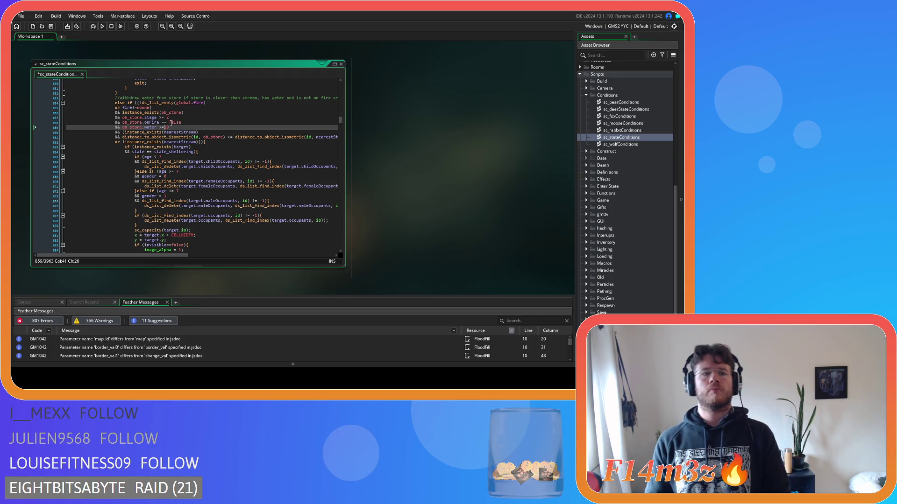
Step: Remove the spaces around == in the stage and onFire comparisons on lines 857–858
{"action": "left_click", "coordinate": [162, 123]}
{"action": "key", "text": "BackSpace"}
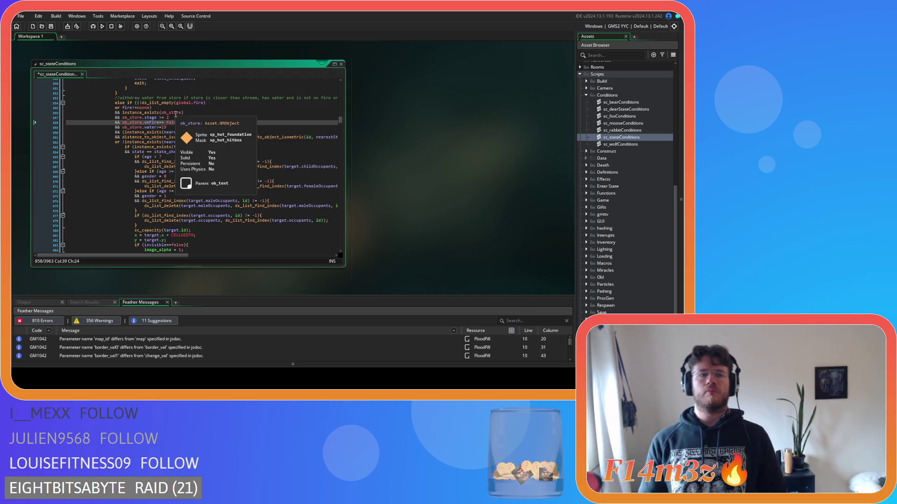
{"action": "type", "text": "=="}
{"action": "left_click", "coordinate": [159, 118]}
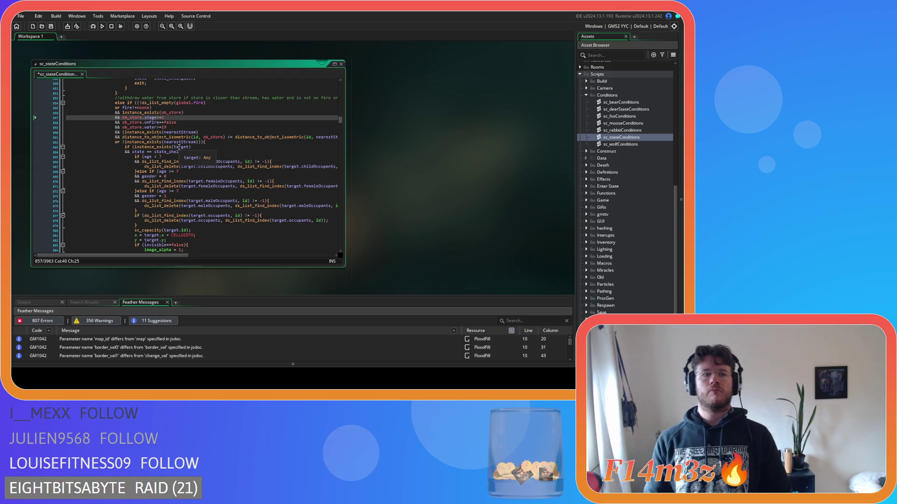
Step: Compact the <= distance comparison and the spaces after 'id,' on line 861, then save
{"action": "left_click", "coordinate": [227, 137]}
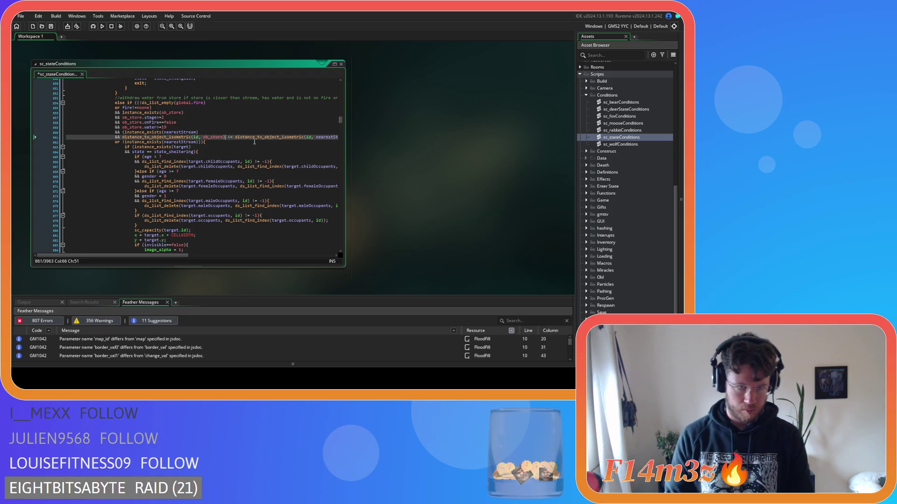
{"action": "key", "text": "BackSpace"}
{"action": "key", "text": "Right"}
{"action": "key", "text": "Right"}
{"action": "key", "text": "Delete"}
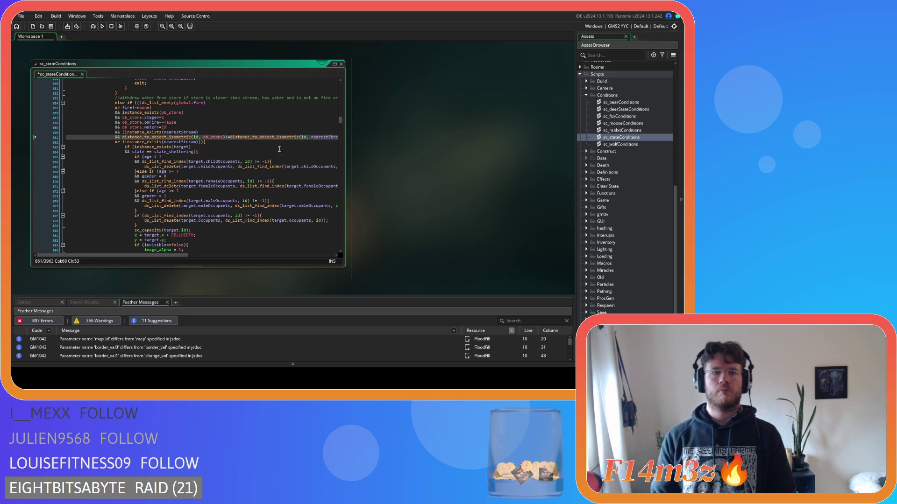
{"action": "left_click", "coordinate": [201, 136]}
{"action": "key", "text": "BackSpace"}
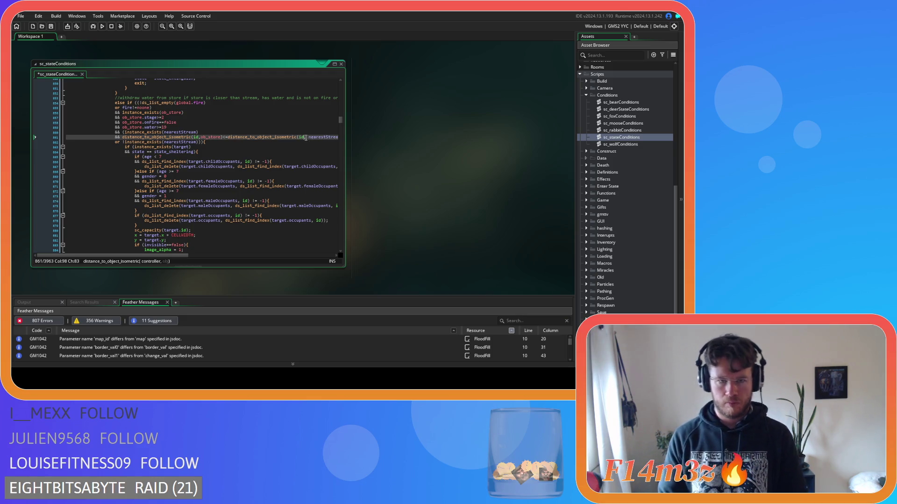
{"action": "left_click", "coordinate": [305, 137]}
{"action": "mouse_move", "coordinate": [180, 256]}
{"action": "left_mouse_down"}
{"action": "mouse_move", "coordinate": [194, 256]}
{"action": "mouse_move", "coordinate": [176, 257]}
{"action": "left_mouse_up"}
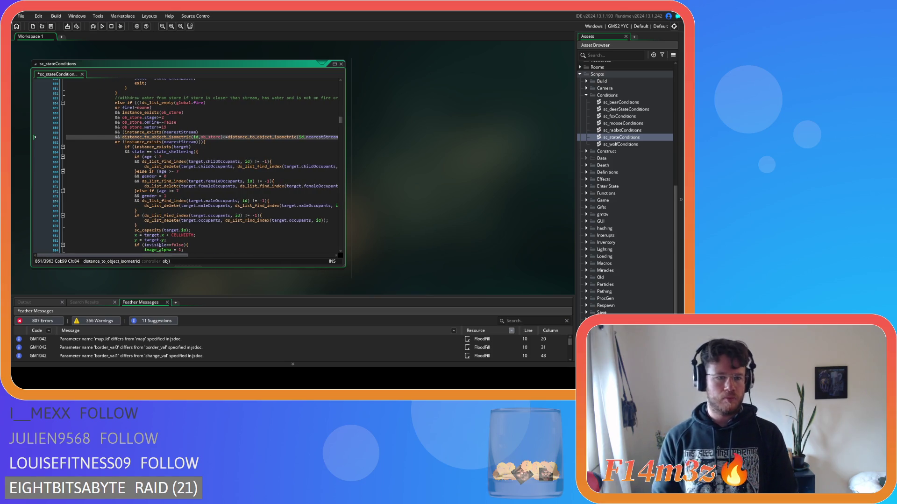
{"action": "left_click", "coordinate": [223, 147]}
{"action": "key", "text": "ctrl+s"}
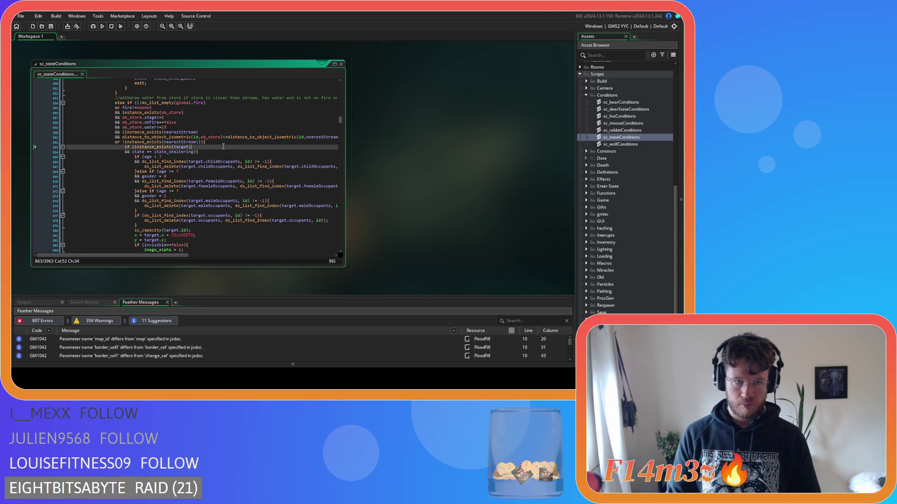
Step: Replace ob_store.water with array_length(global.inv.water) in the store check and save
{"action": "left_click", "coordinate": [161, 127]}
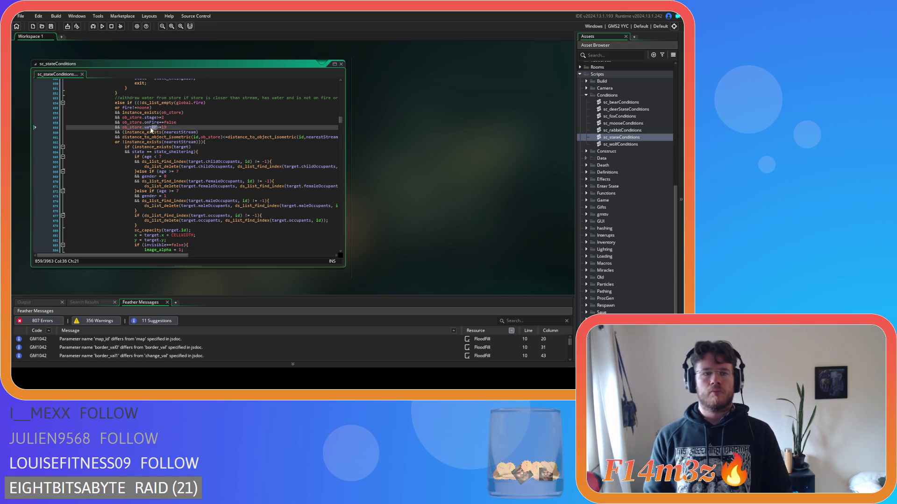
{"action": "key", "text": "BackSpace"}
{"action": "key", "text": "BackSpace"}
{"action": "key", "text": "BackSpace"}
{"action": "type", "text": "a"}
{"action": "type", "text": "rray_l"}
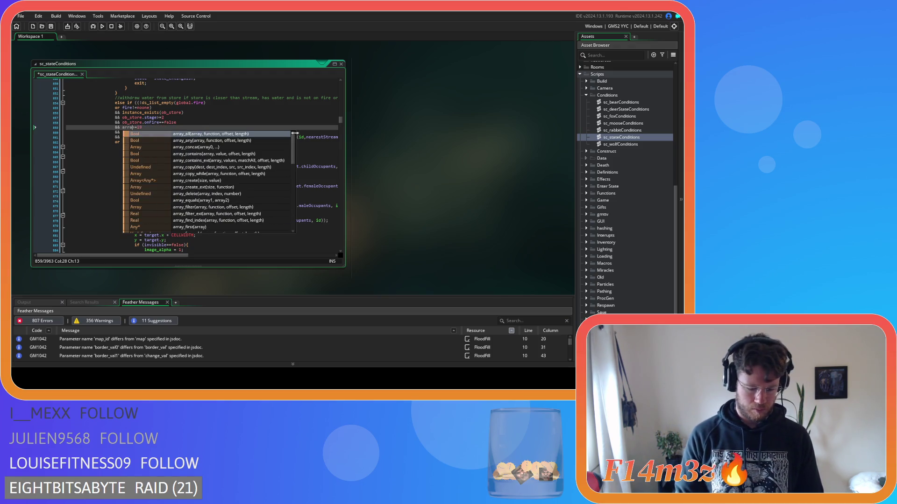
{"action": "key", "text": "Return"}
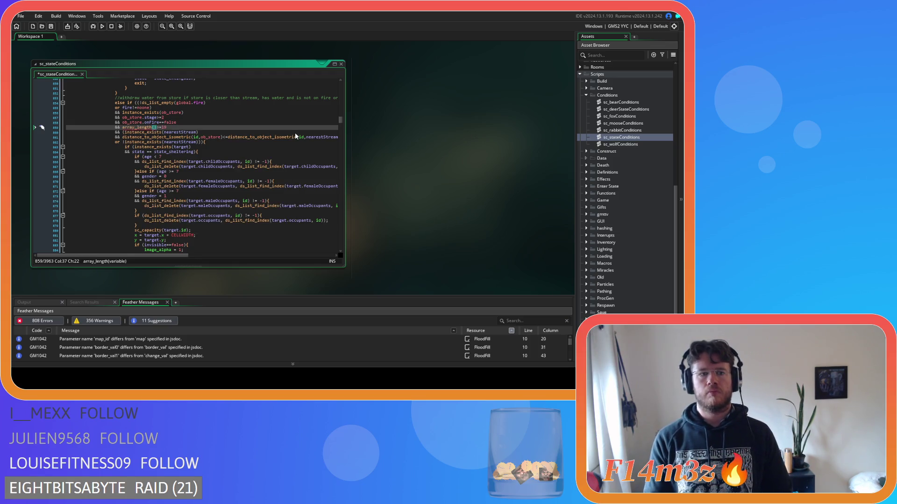
{"action": "type", "text": "global."}
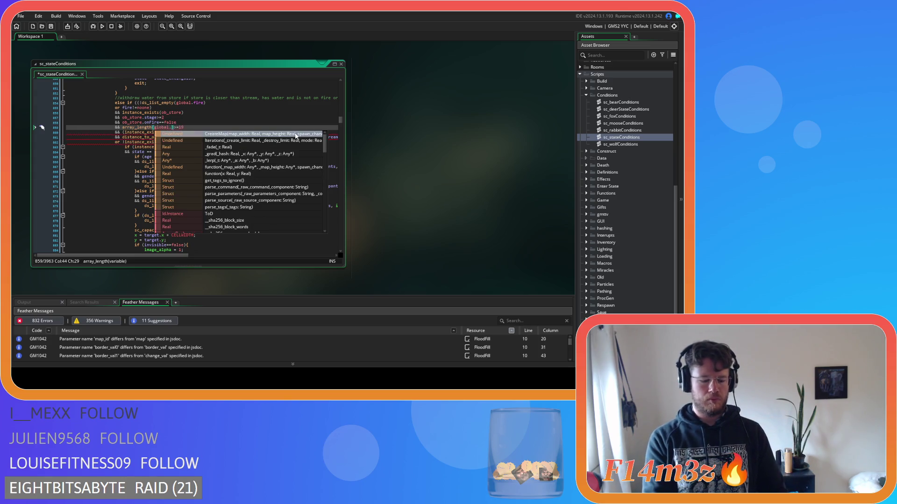
{"action": "type", "text": "inv.water"}
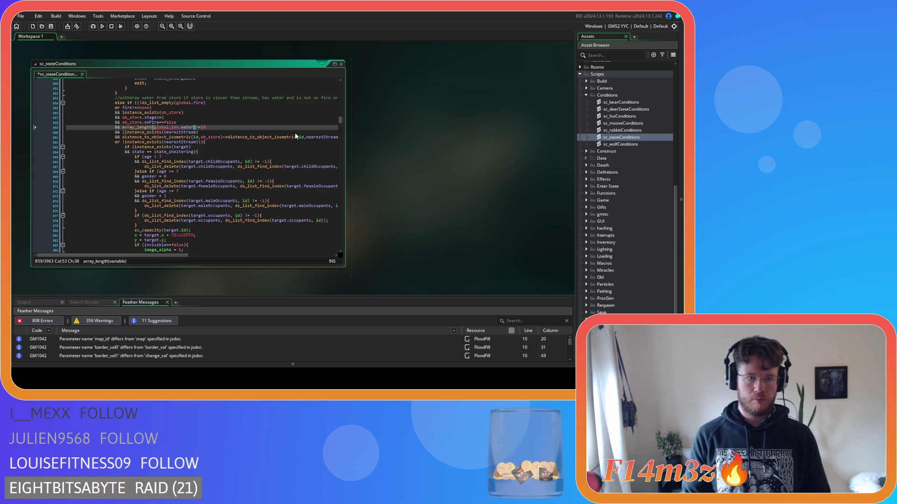
{"action": "key", "text": "ctrl+s"}
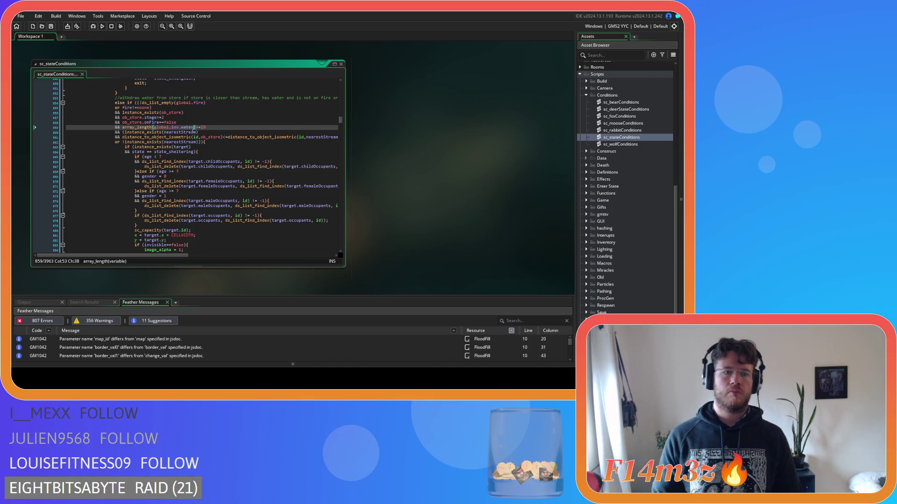
Step: Scroll down to the fetch-water-from-stream condition block
{"action": "left_click_drag", "start_coordinate": [197, 128], "coordinate": [125, 130]}
{"action": "left_click", "coordinate": [224, 136]}
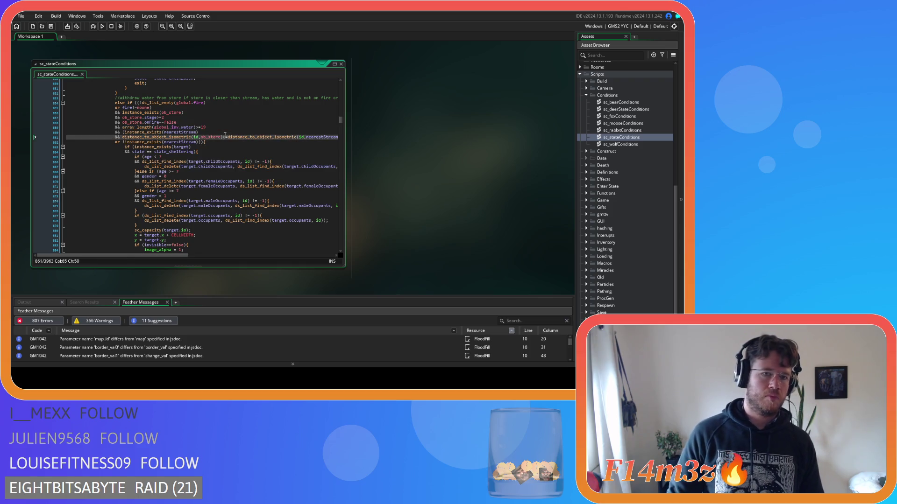
{"action": "scroll", "coordinate": [212, 133], "scroll_direction": "down", "scroll_amount": 10}
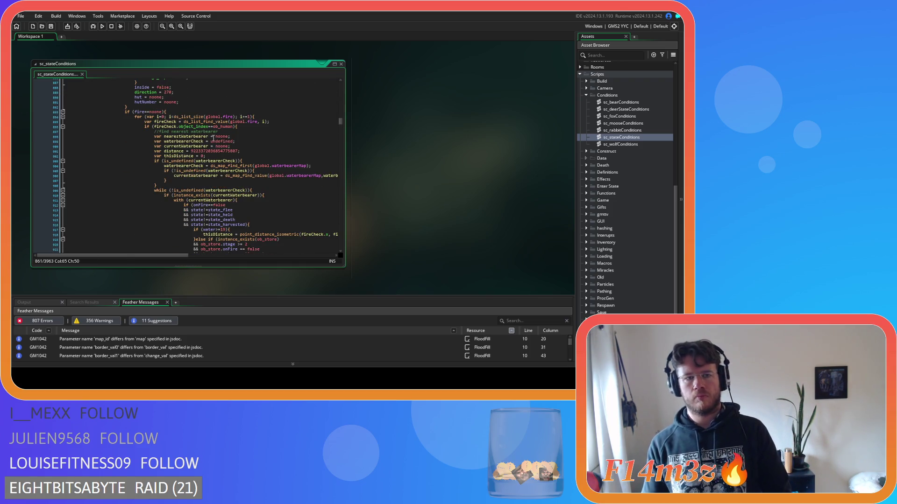
{"action": "scroll", "coordinate": [135, 139], "scroll_direction": "down", "scroll_amount": 9}
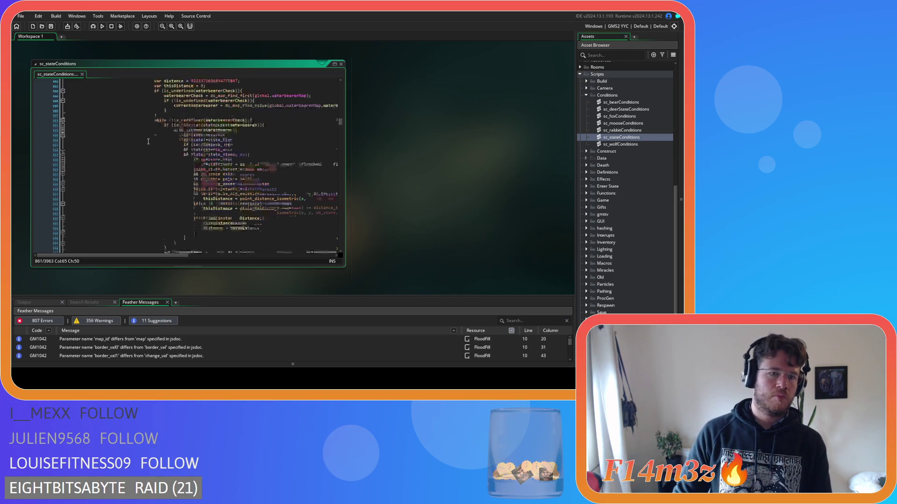
{"action": "scroll", "coordinate": [133, 139], "scroll_direction": "down", "scroll_amount": 5}
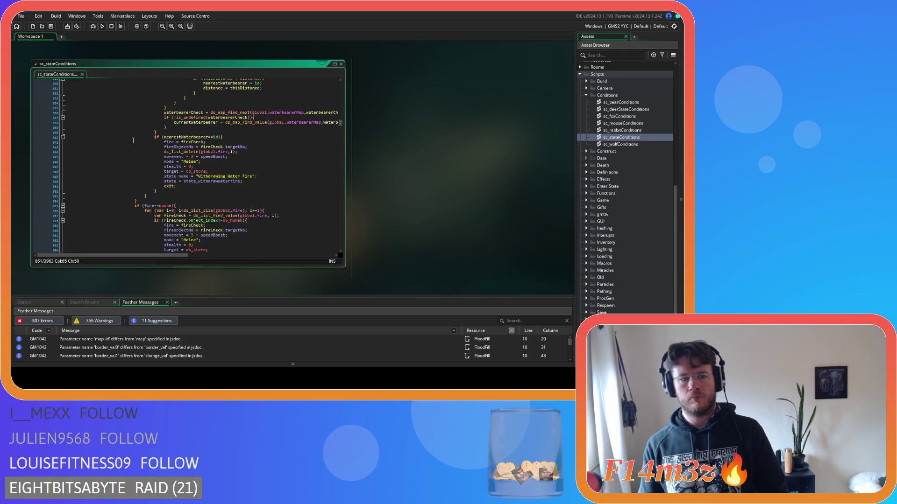
{"action": "scroll", "coordinate": [136, 145], "scroll_direction": "down", "scroll_amount": 5}
{"action": "scroll", "coordinate": [142, 158], "scroll_direction": "down", "scroll_amount": 8}
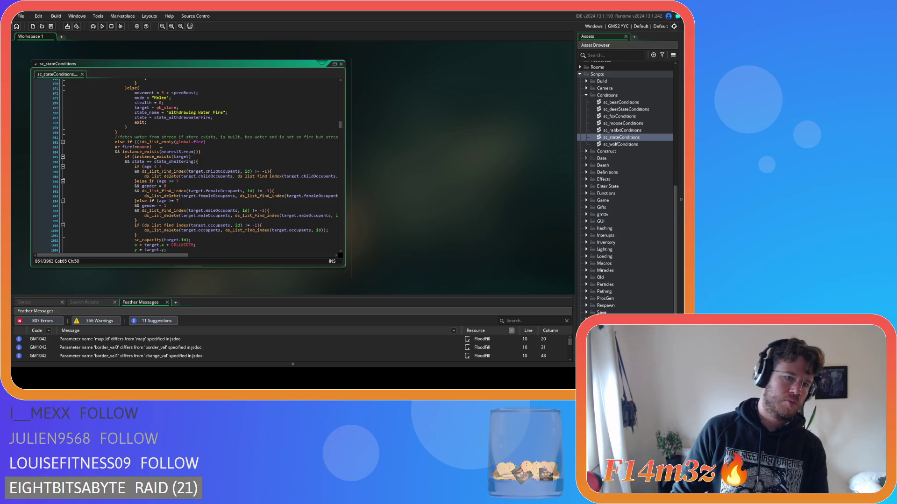
{"action": "left_click", "coordinate": [145, 167]}
Step: Remove the spaces around == in the stream block's state comparison
{"action": "left_click", "coordinate": [150, 162]}
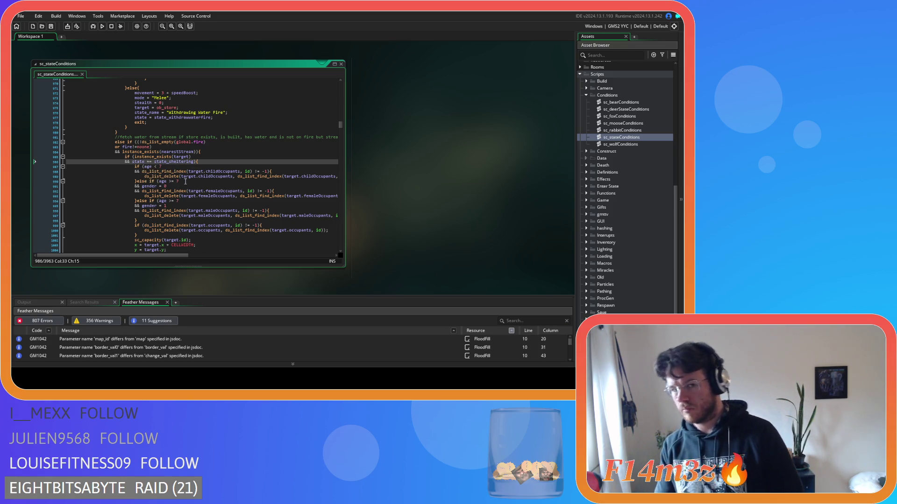
{"action": "key", "text": "BackSpace"}
{"action": "key", "text": "Delete"}
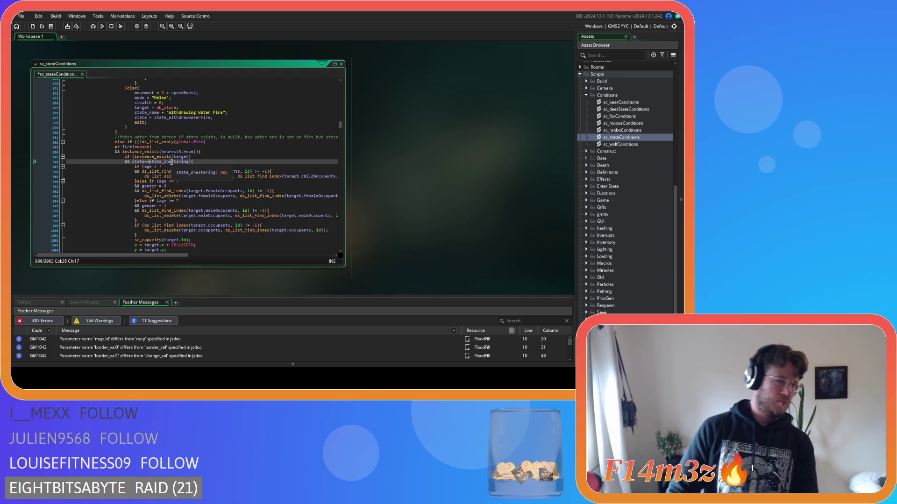
{"action": "scroll", "coordinate": [174, 177], "scroll_direction": "down", "scroll_amount": 4}
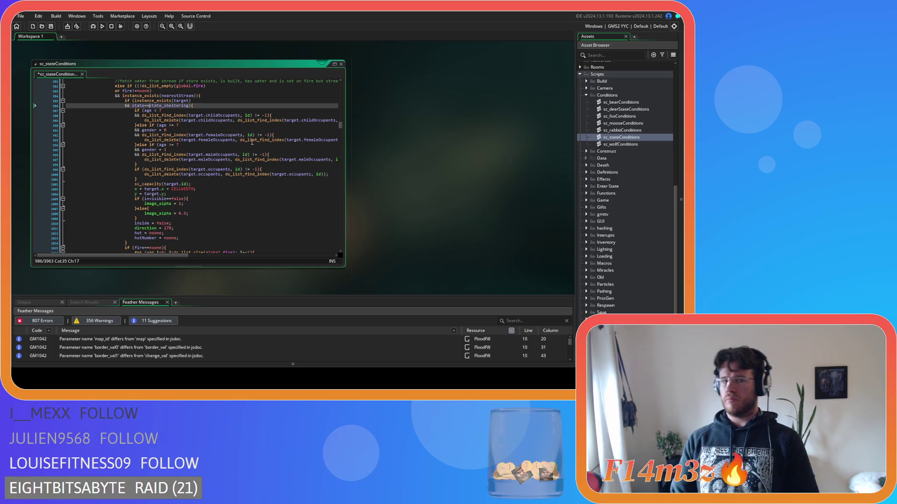
Step: Rewrite the second age check as a compact age>=7
{"action": "left_click", "coordinate": [154, 111]}
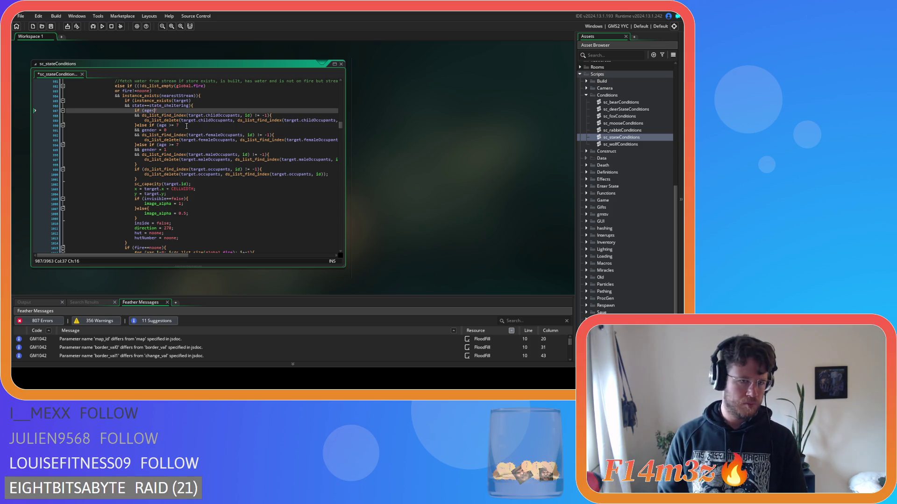
{"action": "left_click", "coordinate": [171, 126]}
{"action": "key", "text": "BackSpace"}
{"action": "key", "text": "BackSpace"}
{"action": "type", "text": ">="}
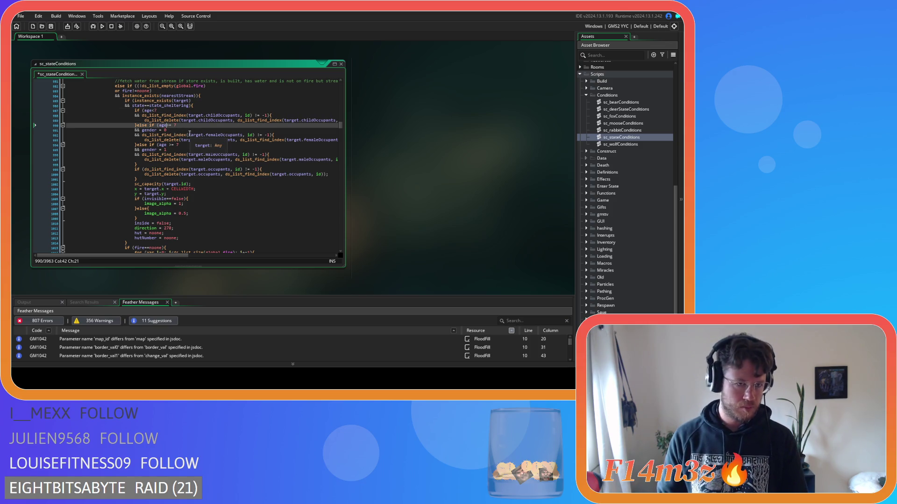
{"action": "key", "text": "Right"}
{"action": "key", "text": "Right"}
{"action": "key", "text": "Delete"}
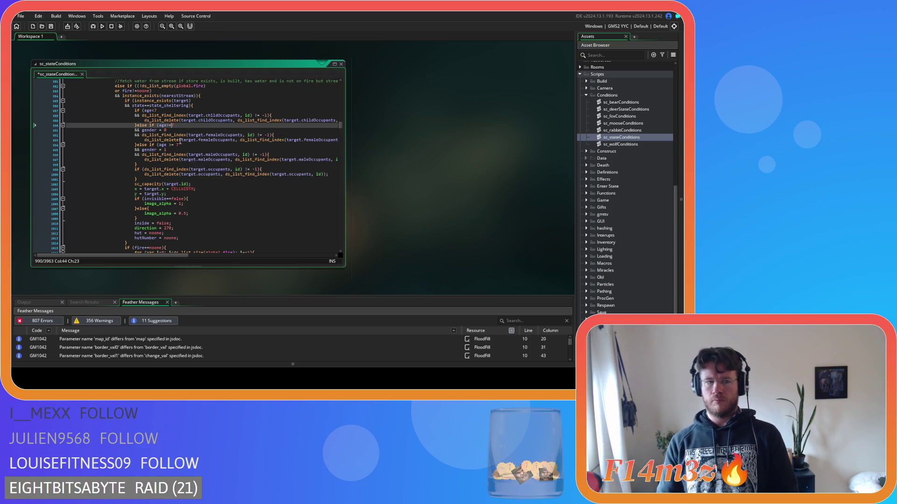
Step: Turn the gender checks into gender== and strip spaces around >= in the third age check
{"action": "left_click", "coordinate": [156, 131]}
{"action": "key", "text": "Delete"}
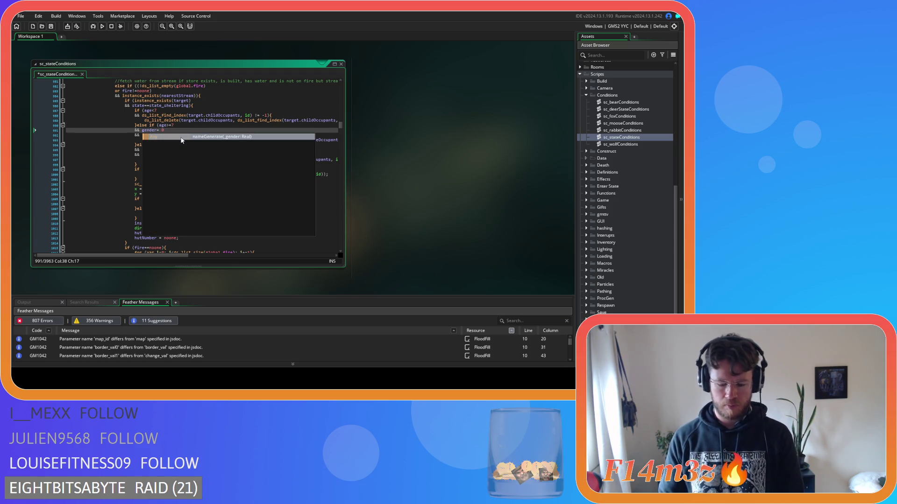
{"action": "key", "text": "Right"}
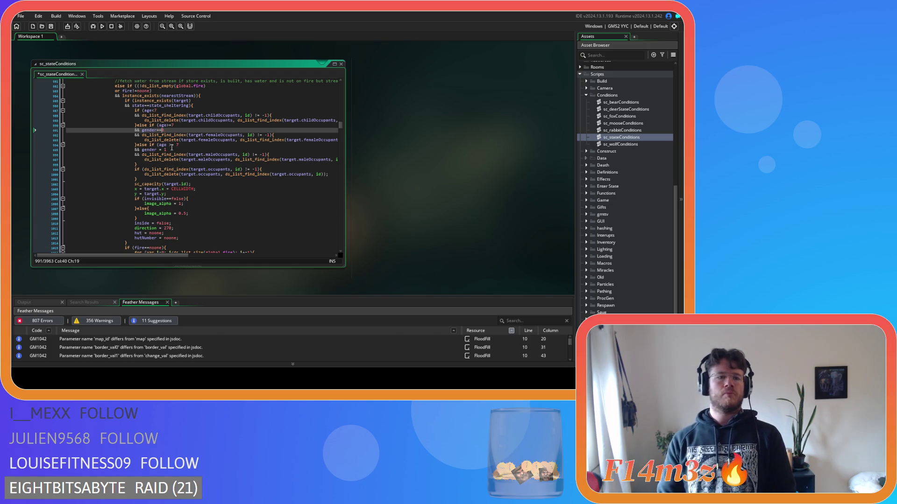
{"action": "left_click", "coordinate": [171, 145]}
{"action": "key", "text": "BackSpace"}
{"action": "key", "text": "Right"}
{"action": "key", "text": "Right"}
{"action": "key", "text": "Delete"}
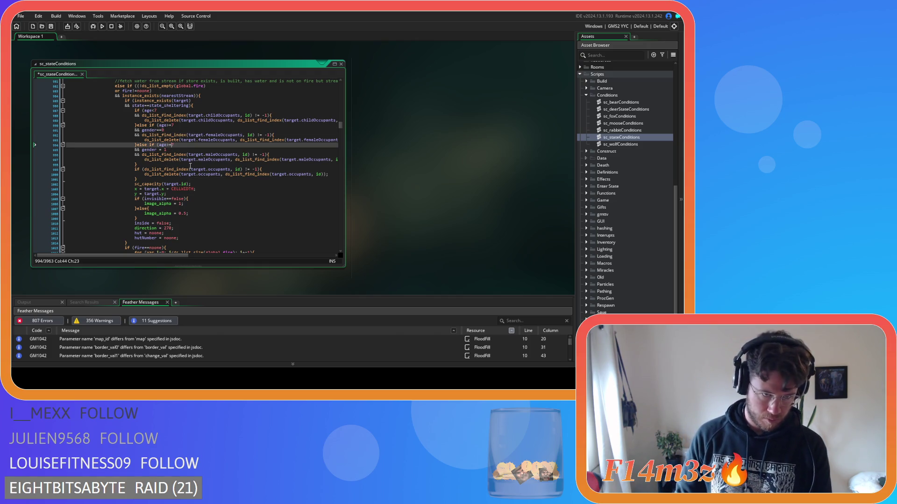
{"action": "left_click", "coordinate": [157, 150]}
{"action": "key", "text": "Delete"}
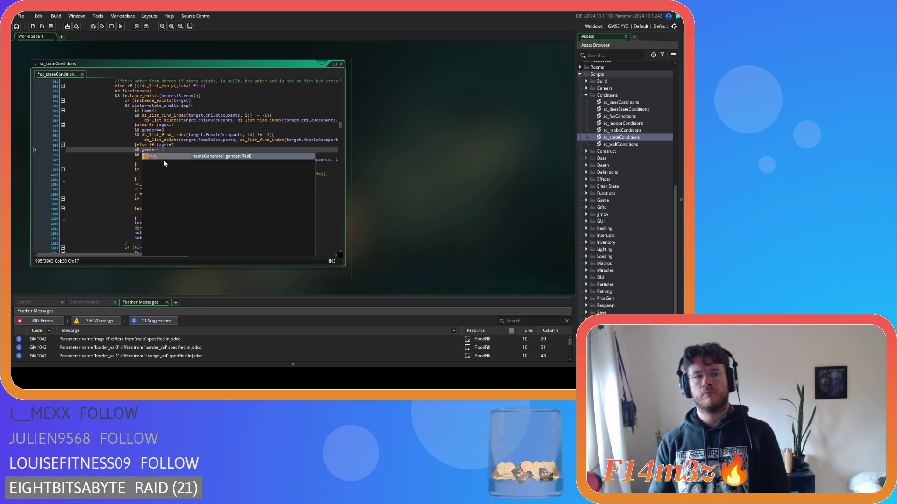
{"action": "type", "text": "="}
{"action": "key", "text": "Right"}
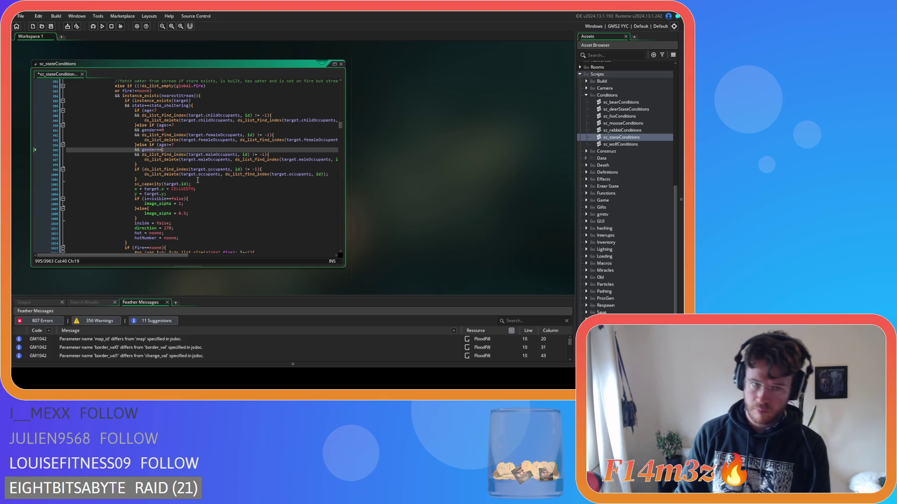
Step: Compact the childOccupants and femaleOccupants checks to id)!=-1
{"action": "left_click", "coordinate": [242, 115]}
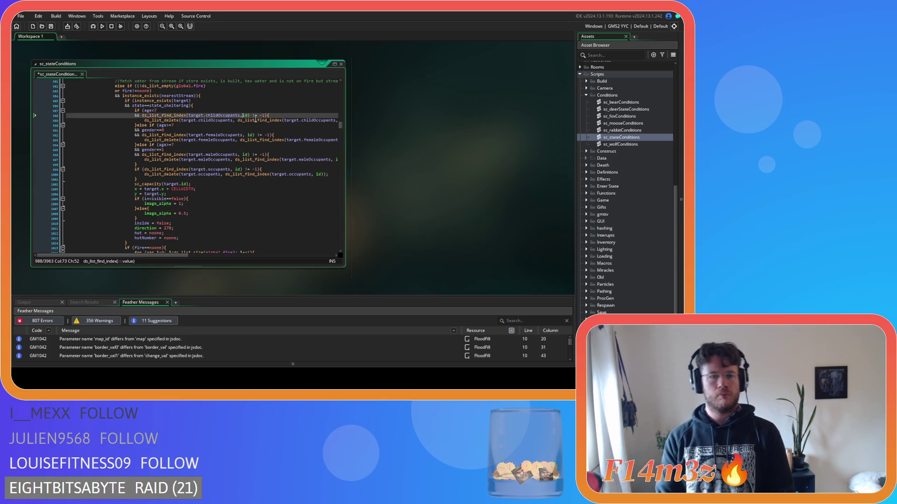
{"action": "left_click", "coordinate": [252, 115]}
{"action": "key", "text": "Delete"}
{"action": "key", "text": "Right"}
{"action": "key", "text": "Right"}
{"action": "key", "text": "Delete"}
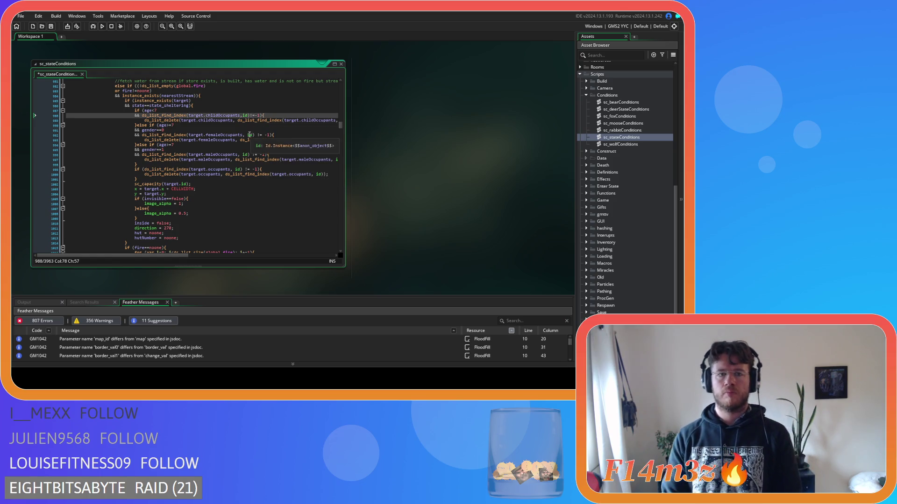
{"action": "left_click", "coordinate": [248, 135]}
{"action": "key", "text": "BackSpace"}
{"action": "key", "text": "Right"}
{"action": "key", "text": "Right"}
{"action": "key", "text": "Right"}
{"action": "key", "text": "Delete"}
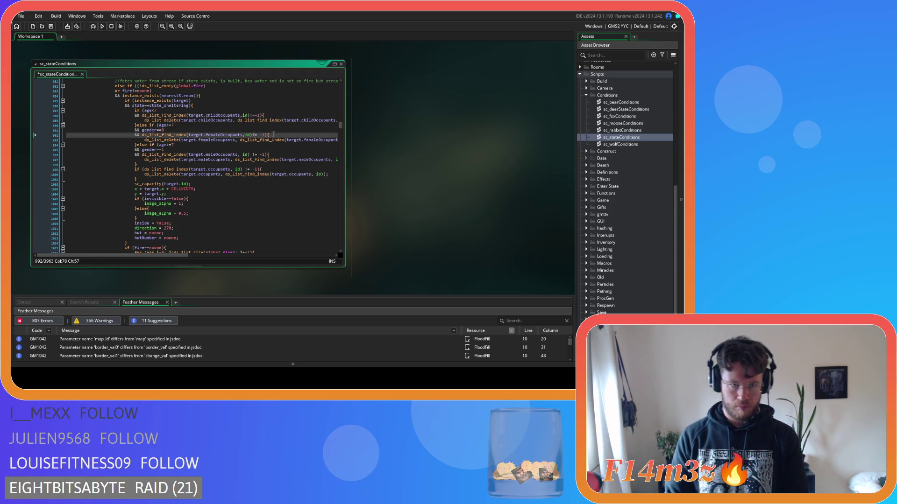
{"action": "key", "text": "Delete"}
Step: Compact the maleOccupants and occupants checks to id)!=-1
{"action": "left_click", "coordinate": [241, 154]}
{"action": "key", "text": "BackSpace"}
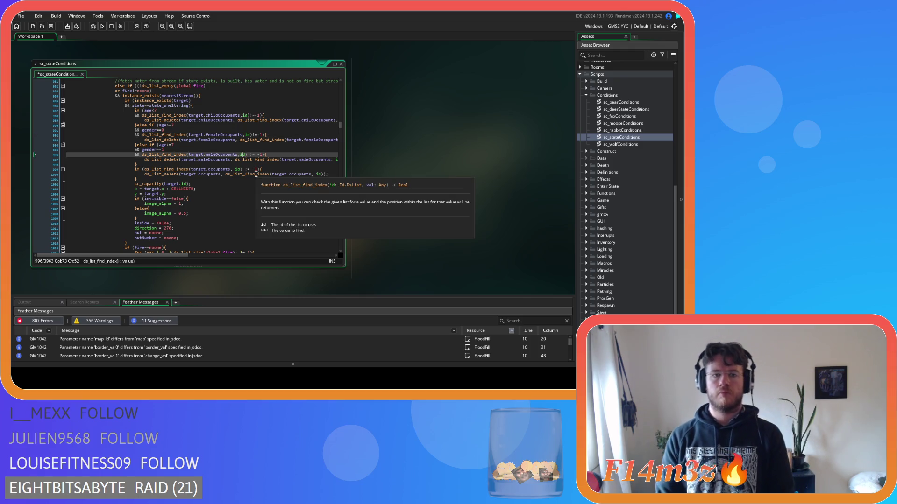
{"action": "key", "text": "Right"}
{"action": "key", "text": "Right"}
{"action": "key", "text": "Right"}
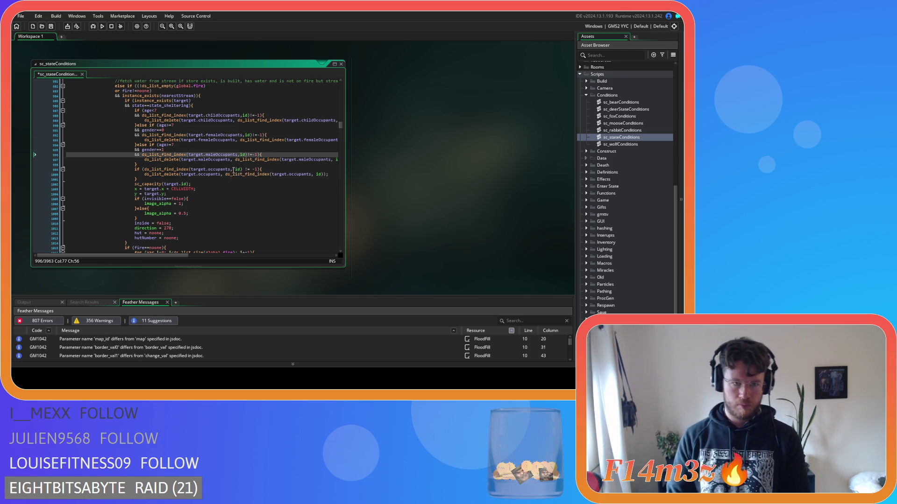
{"action": "left_click", "coordinate": [235, 170]}
{"action": "key", "text": "BackSpace"}
{"action": "key", "text": "Right"}
{"action": "key", "text": "Right"}
{"action": "key", "text": "Right"}
{"action": "key", "text": "Delete"}
{"action": "key", "text": "Right"}
{"action": "key", "text": "Right"}
{"action": "key", "text": "Right"}
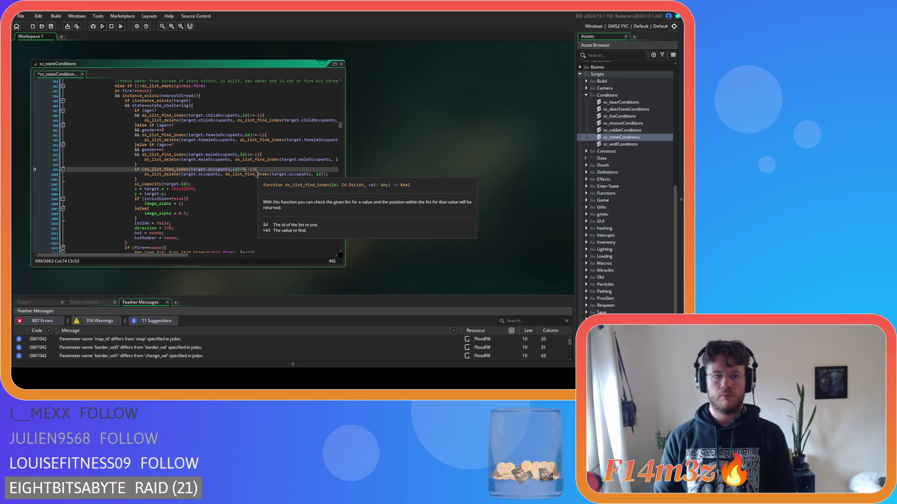
{"action": "scroll", "coordinate": [240, 191], "scroll_direction": "down", "scroll_amount": 4}
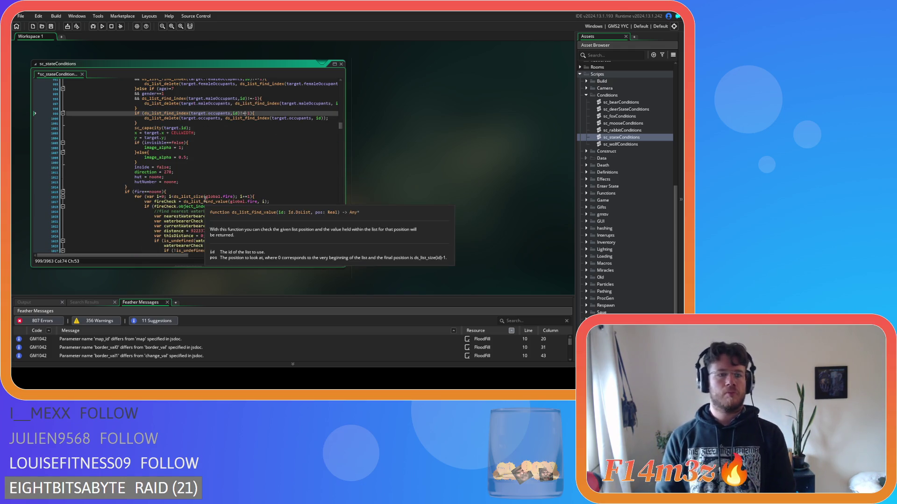
{"action": "scroll", "coordinate": [206, 199], "scroll_direction": "down", "scroll_amount": 3}
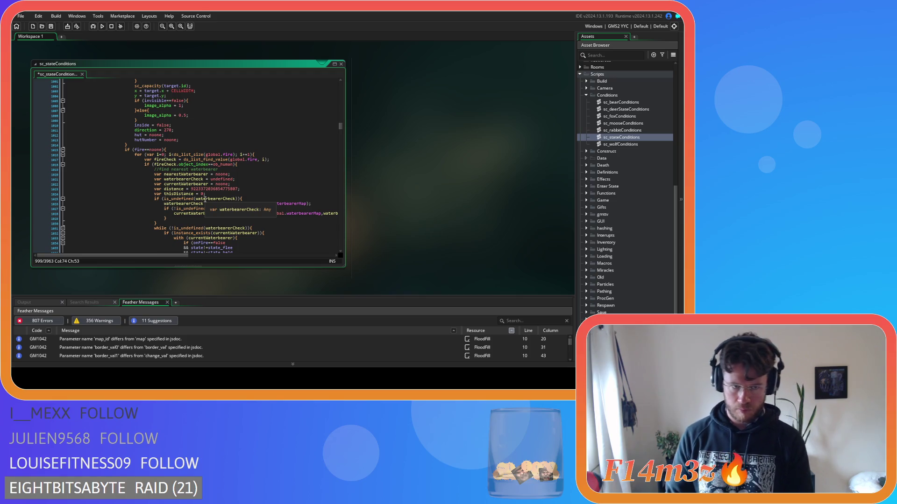
{"action": "scroll", "coordinate": [205, 199], "scroll_direction": "down", "scroll_amount": 3}
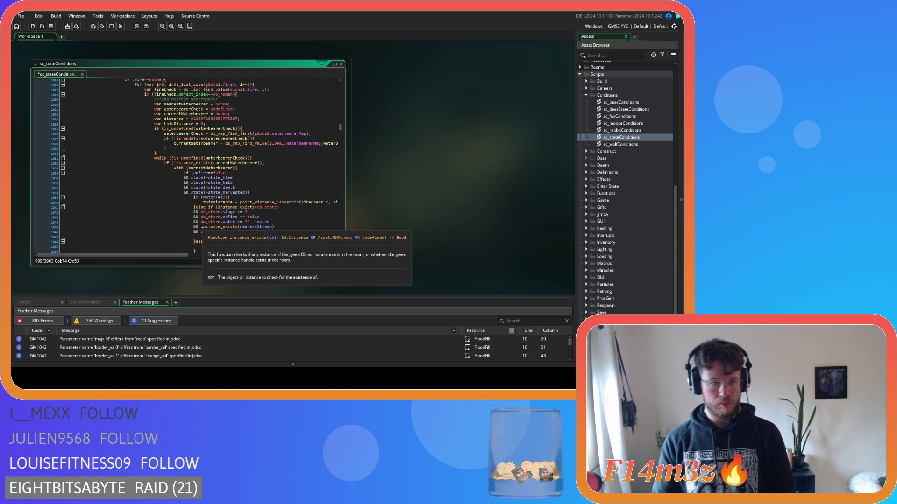
{"action": "scroll", "coordinate": [204, 228], "scroll_direction": "down", "scroll_amount": 1}
{"action": "scroll", "coordinate": [210, 229], "scroll_direction": "up", "scroll_amount": 18}
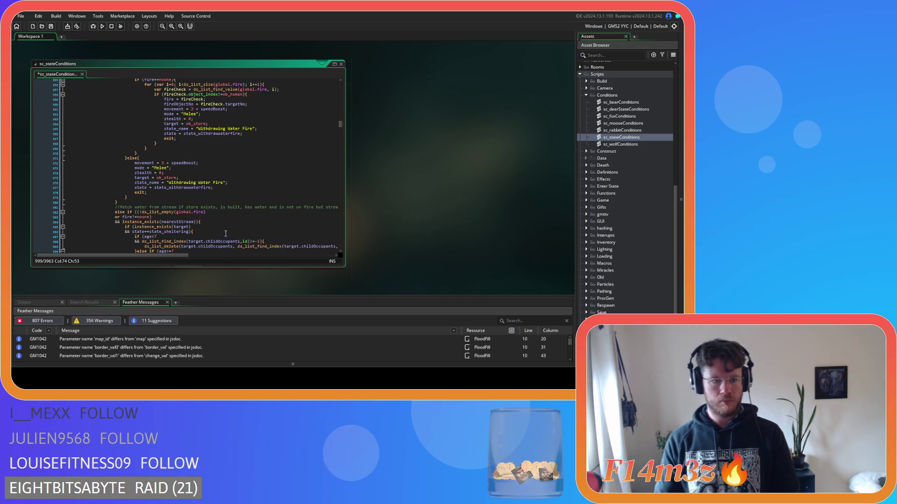
{"action": "scroll", "coordinate": [225, 228], "scroll_direction": "down", "scroll_amount": 3}
{"action": "scroll", "coordinate": [226, 228], "scroll_direction": "down", "scroll_amount": 20}
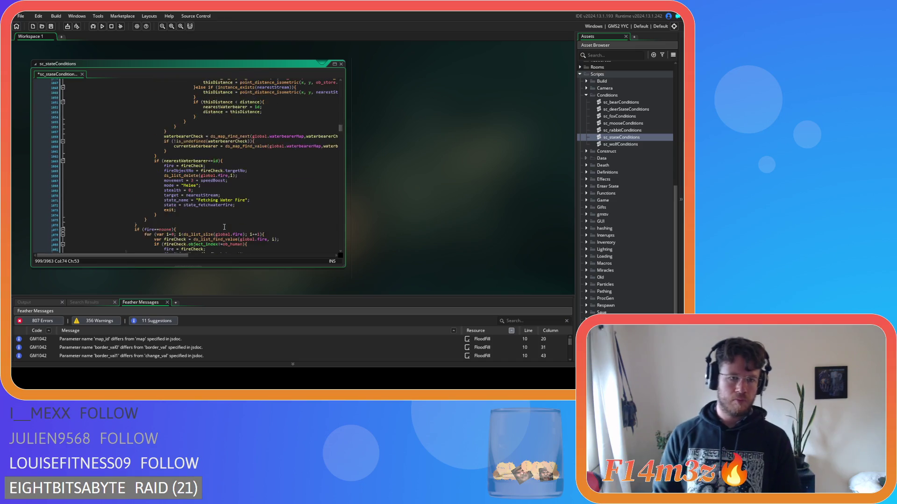
{"action": "scroll", "coordinate": [224, 227], "scroll_direction": "up", "scroll_amount": 20}
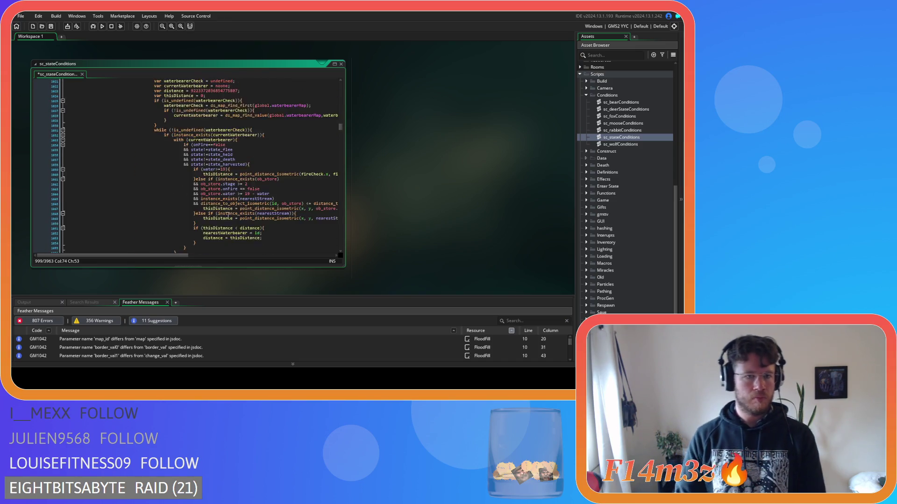
{"action": "scroll", "coordinate": [224, 223], "scroll_direction": "up", "scroll_amount": 8}
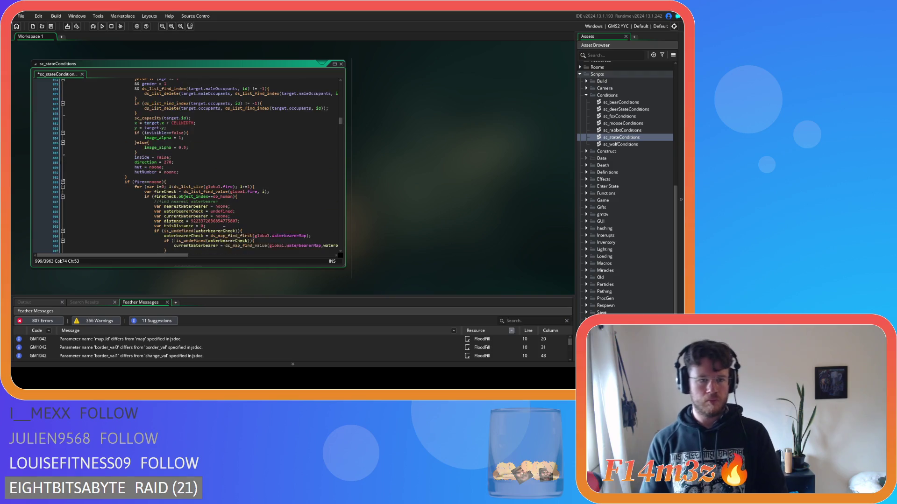
{"action": "scroll", "coordinate": [227, 232], "scroll_direction": "up", "scroll_amount": 15}
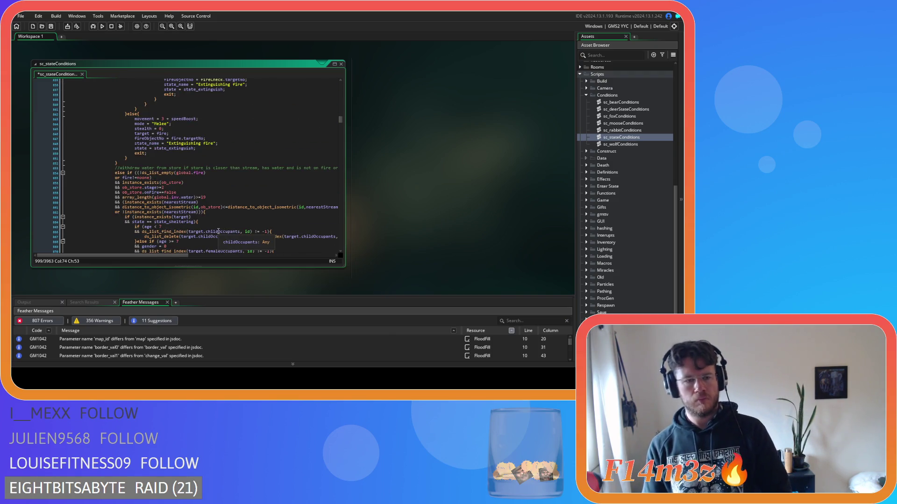
{"action": "scroll", "coordinate": [217, 231], "scroll_direction": "down", "scroll_amount": 20}
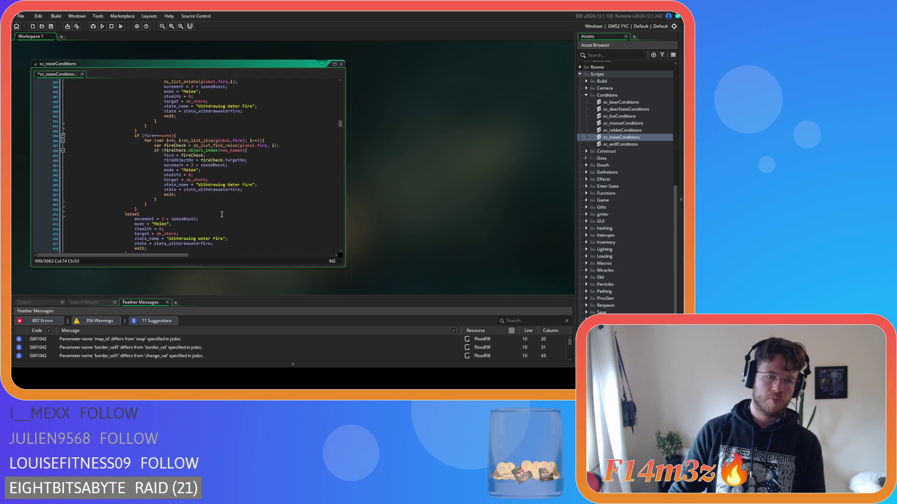
{"action": "scroll", "coordinate": [220, 217], "scroll_direction": "down", "scroll_amount": 20}
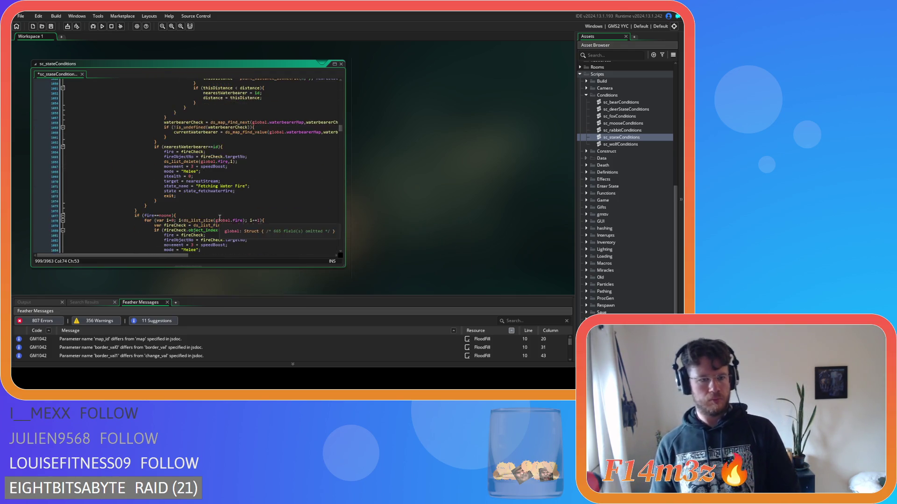
{"action": "scroll", "coordinate": [217, 220], "scroll_direction": "down", "scroll_amount": 10}
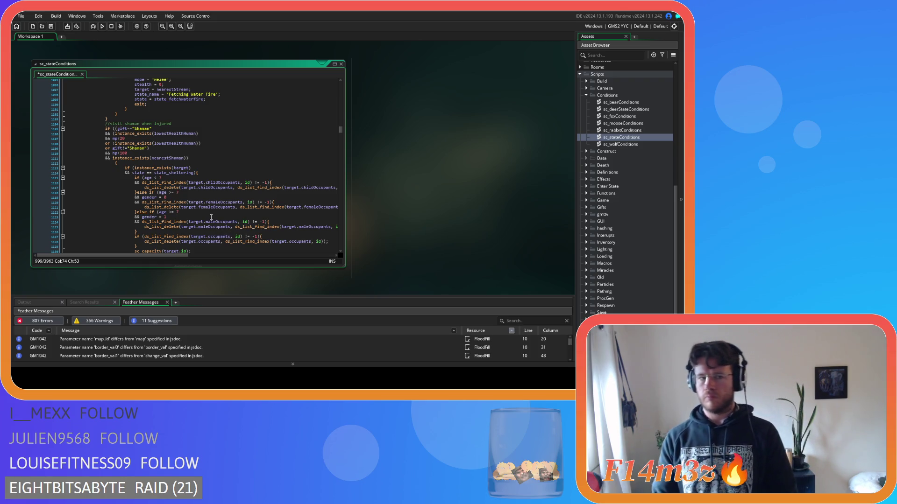
{"action": "scroll", "coordinate": [211, 217], "scroll_direction": "down", "scroll_amount": 3}
{"action": "scroll", "coordinate": [210, 214], "scroll_direction": "down", "scroll_amount": 6}
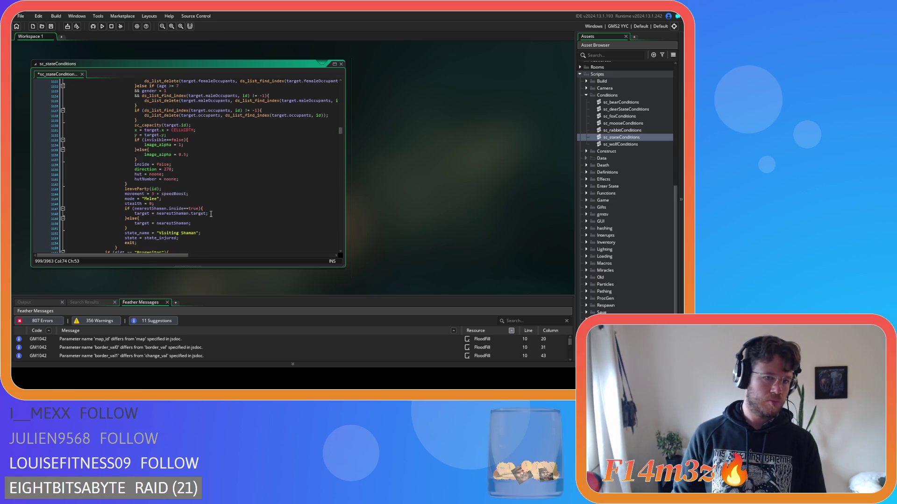
{"action": "scroll", "coordinate": [206, 215], "scroll_direction": "down", "scroll_amount": 8}
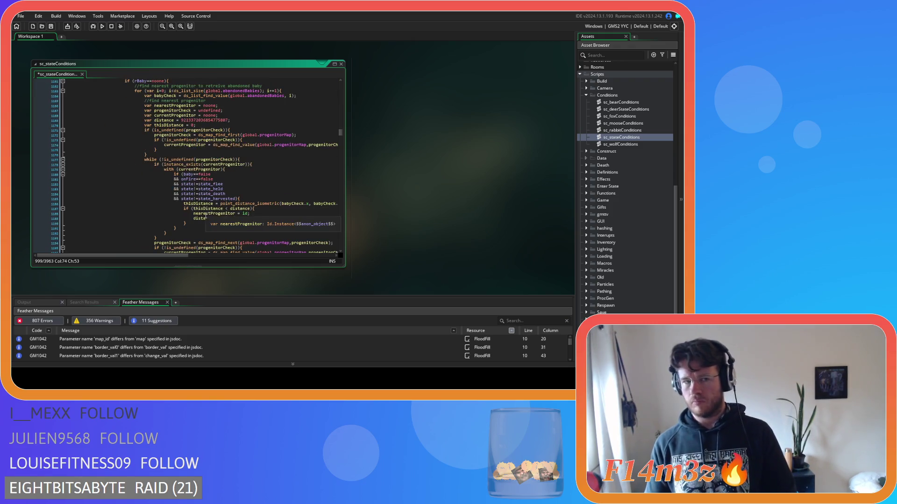
{"action": "left_click", "coordinate": [124, 141]}
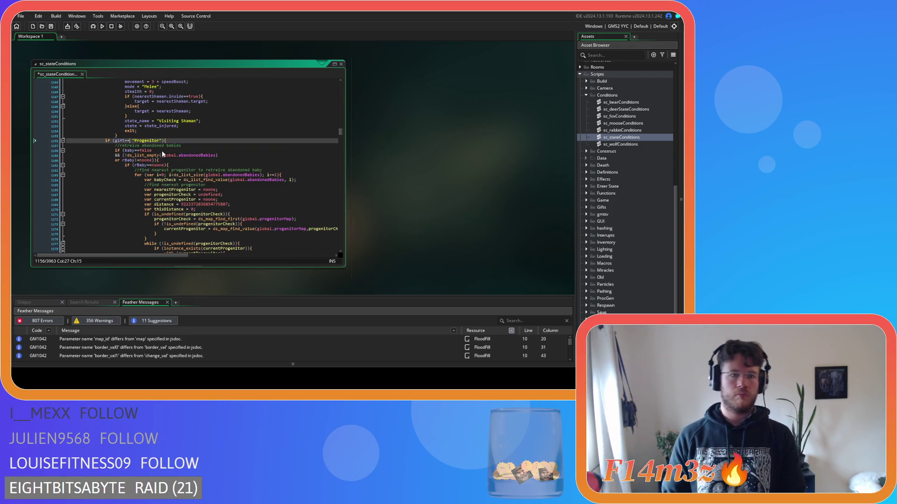
{"action": "scroll", "coordinate": [190, 218], "scroll_direction": "down", "scroll_amount": 7}
{"action": "scroll", "coordinate": [190, 218], "scroll_direction": "down", "scroll_amount": 20}
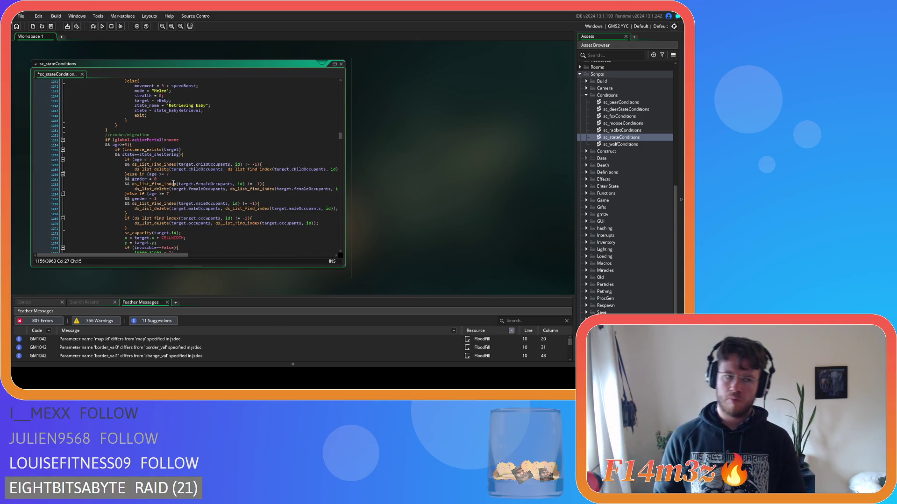
{"action": "mouse_move", "coordinate": [159, 169]}
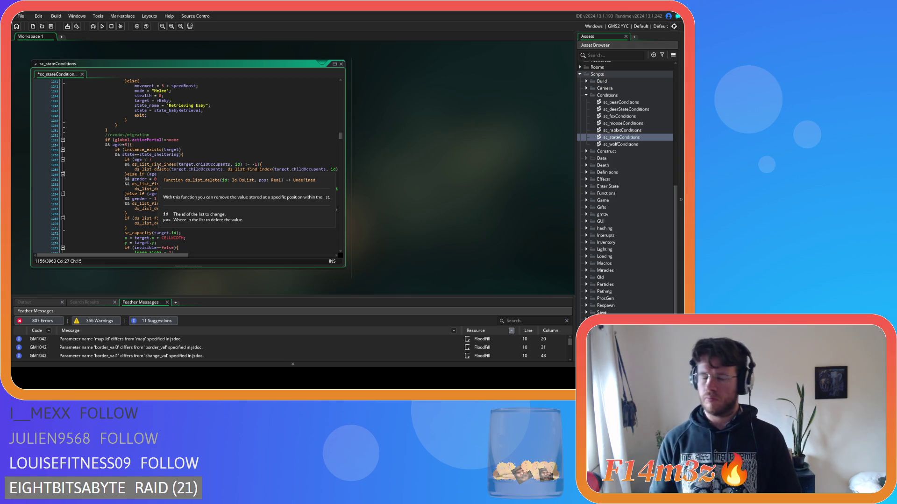
{"action": "scroll", "coordinate": [159, 167], "scroll_direction": "down", "scroll_amount": 10}
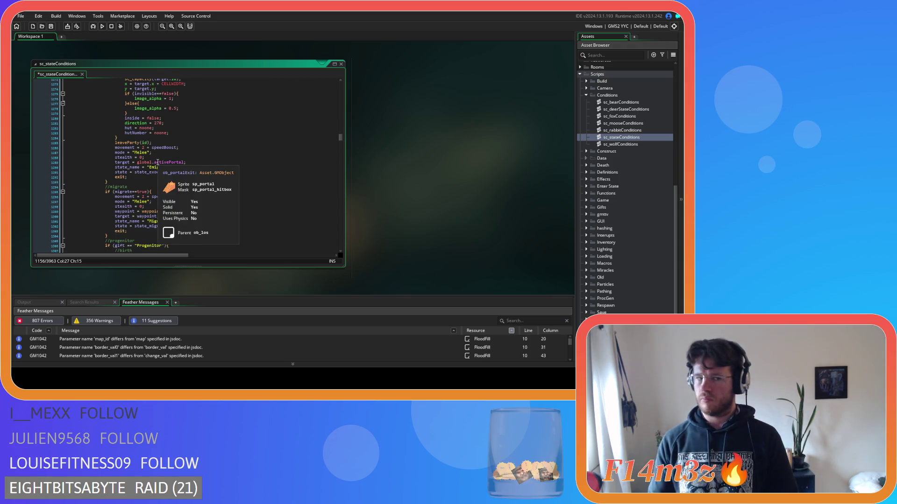
{"action": "scroll", "coordinate": [157, 162], "scroll_direction": "down", "scroll_amount": 5}
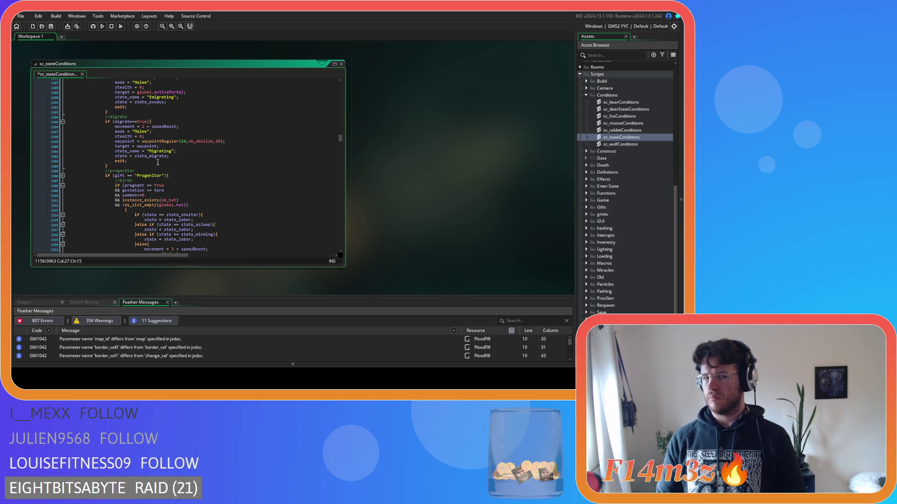
Step: Make the Progenitor check gift== and join its lone { onto the birth condition line
{"action": "left_click", "coordinate": [129, 176]}
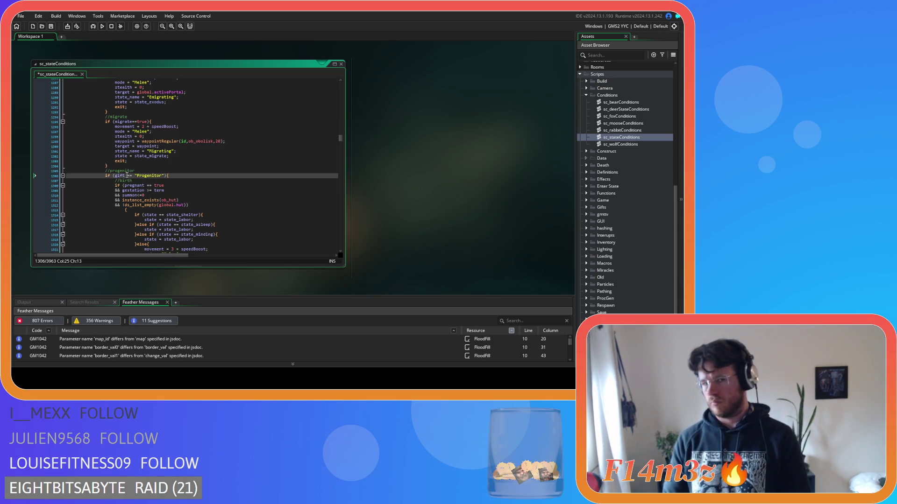
{"action": "key", "text": "BackSpace"}
{"action": "key", "text": "Delete"}
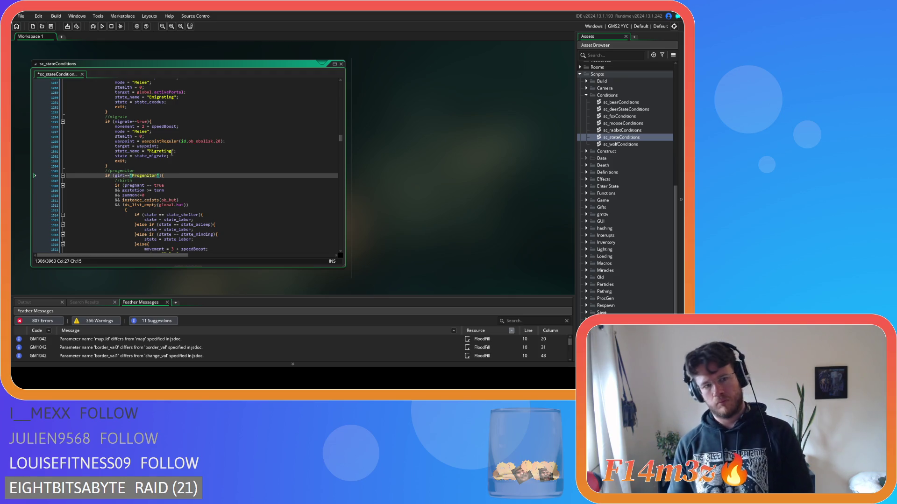
{"action": "scroll", "coordinate": [171, 152], "scroll_direction": "down", "scroll_amount": 5}
{"action": "left_click", "coordinate": [121, 125]}
{"action": "key", "text": "BackSpace"}
{"action": "key", "text": "BackSpace"}
{"action": "key", "text": "BackSpace"}
Step: Make the Worshipper check gift== and remove the lone brace beneath it
{"action": "mouse_move", "coordinate": [133, 204]}
{"action": "left_mouse_down"}
{"action": "mouse_move", "coordinate": [70, 164]}
{"action": "mouse_move", "coordinate": [68, 130]}
{"action": "left_mouse_up"}
{"action": "scroll", "coordinate": [91, 189], "scroll_direction": "down", "scroll_amount": 5}
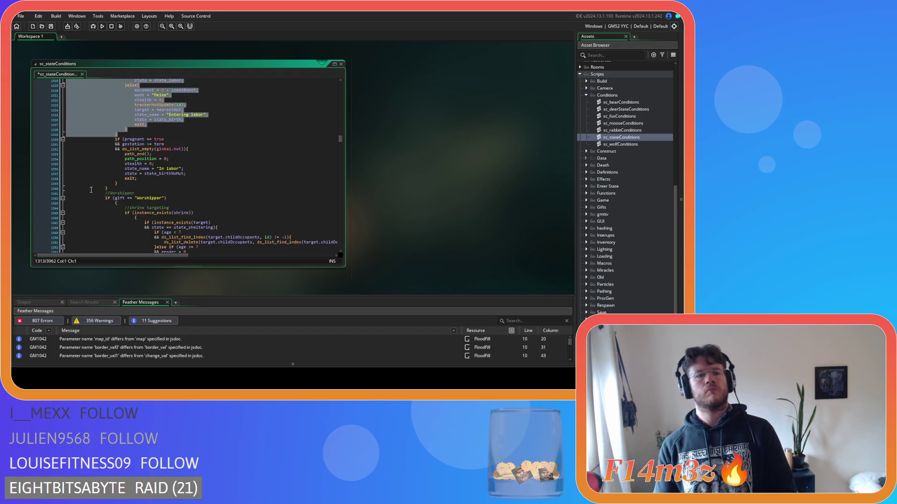
{"action": "left_click", "coordinate": [109, 179]}
{"action": "scroll", "coordinate": [117, 201], "scroll_direction": "down", "scroll_amount": 1}
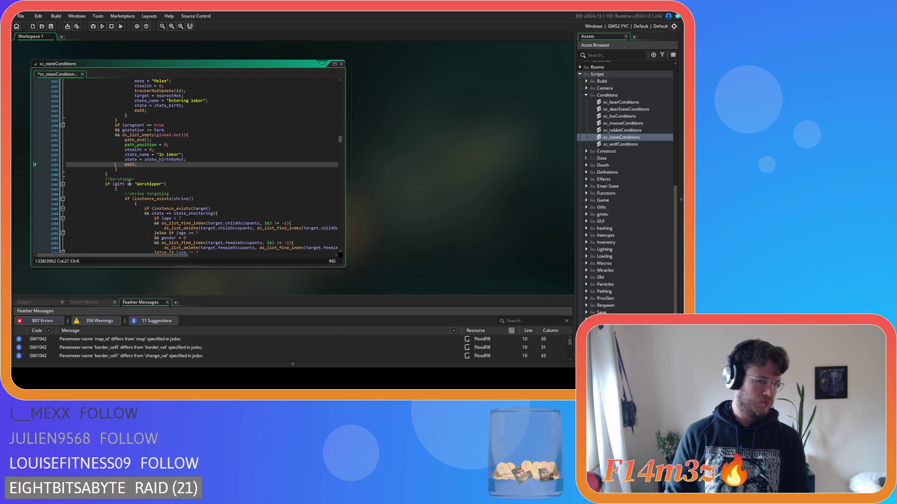
{"action": "left_click", "coordinate": [129, 183]}
{"action": "key", "text": "BackSpace"}
{"action": "key", "text": "Delete"}
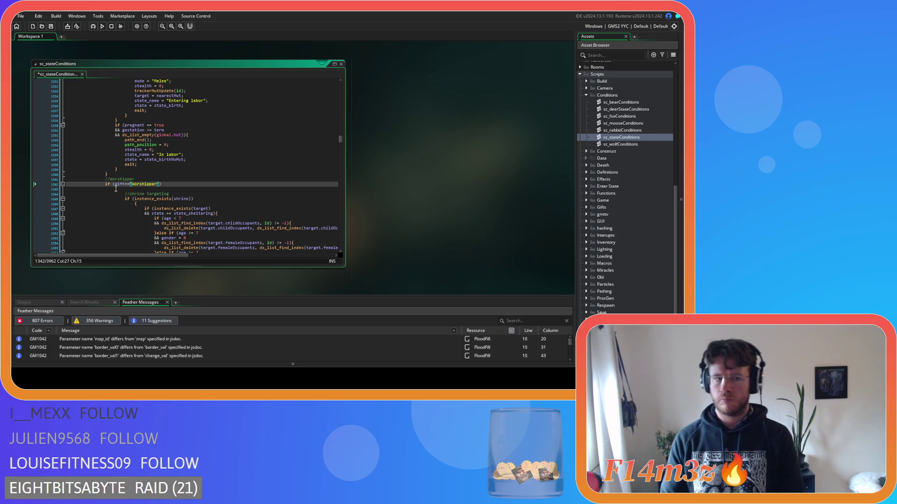
{"action": "left_click", "coordinate": [33, 195]}
{"action": "left_click", "coordinate": [114, 189]}
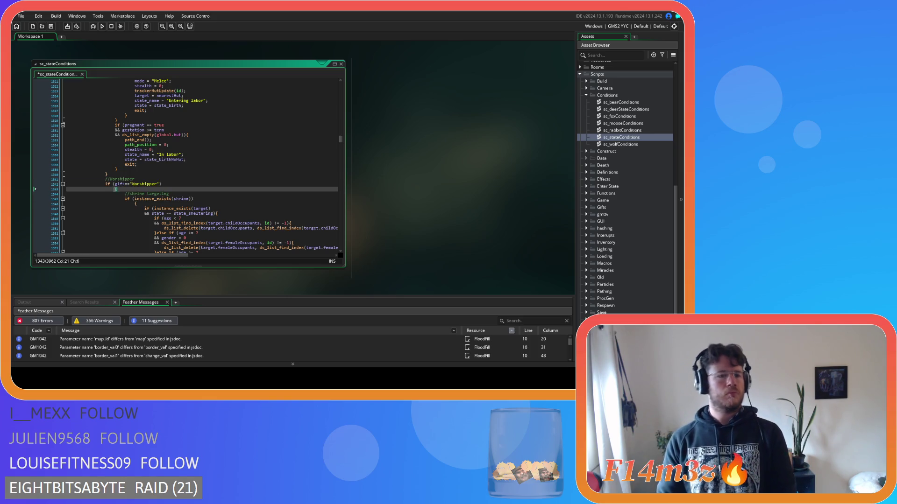
{"action": "key", "text": "BackSpace"}
{"action": "scroll", "coordinate": [187, 187], "scroll_direction": "down", "scroll_amount": 10}
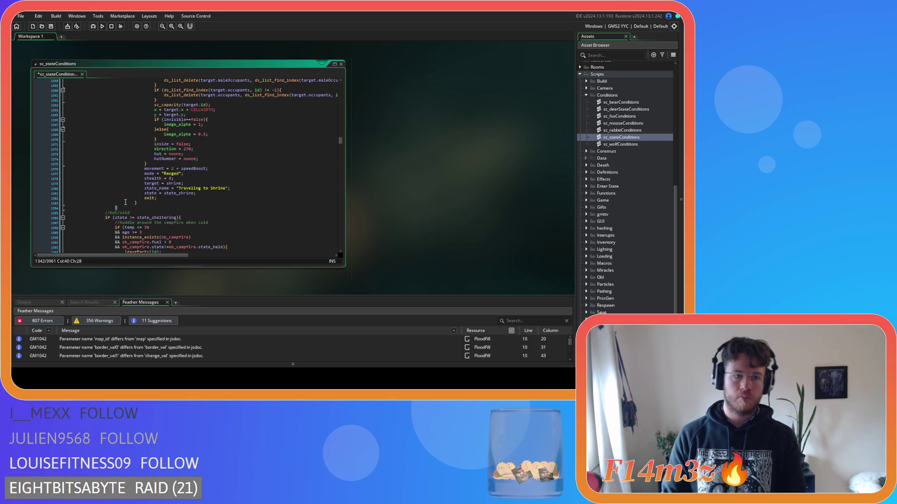
Step: Outdent the Worshipper block one level and delete the lone { under the shrine check
{"action": "left_click", "coordinate": [124, 209]}
{"action": "mouse_move", "coordinate": [125, 209]}
{"action": "left_mouse_down"}
{"action": "mouse_move", "coordinate": [79, 84]}
{"action": "mouse_move", "coordinate": [64, 120]}
{"action": "left_mouse_up"}
{"action": "key", "text": "shift+Tab"}
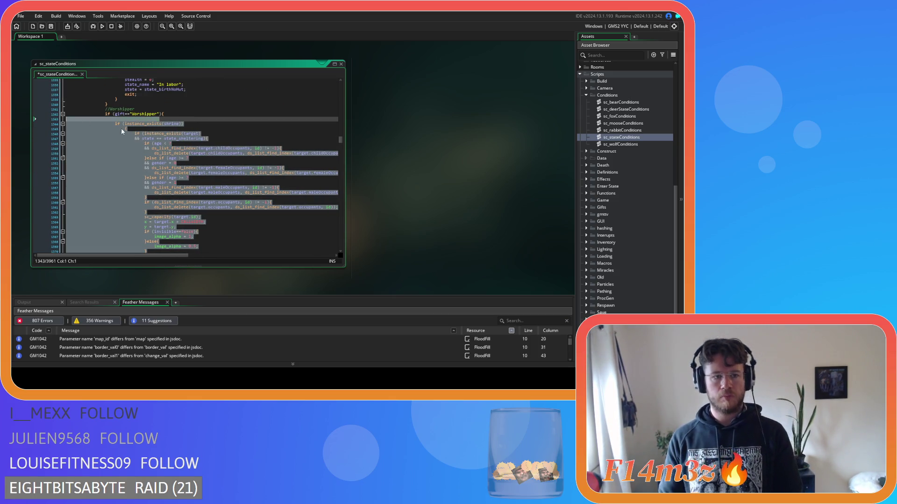
{"action": "left_click", "coordinate": [122, 131]}
{"action": "key", "text": "BackSpace"}
Step: Outdent the shrine-targeting block one level and save the script
{"action": "scroll", "coordinate": [121, 200], "scroll_direction": "down", "scroll_amount": 5}
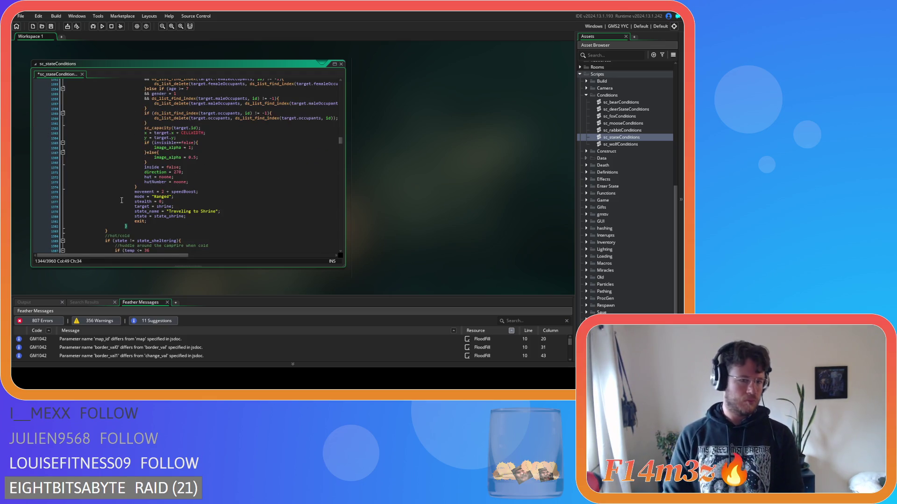
{"action": "mouse_move", "coordinate": [138, 228]}
{"action": "left_mouse_down"}
{"action": "mouse_move", "coordinate": [119, 174]}
{"action": "mouse_move", "coordinate": [74, 115]}
{"action": "left_mouse_up"}
{"action": "key", "text": "shift+Tab"}
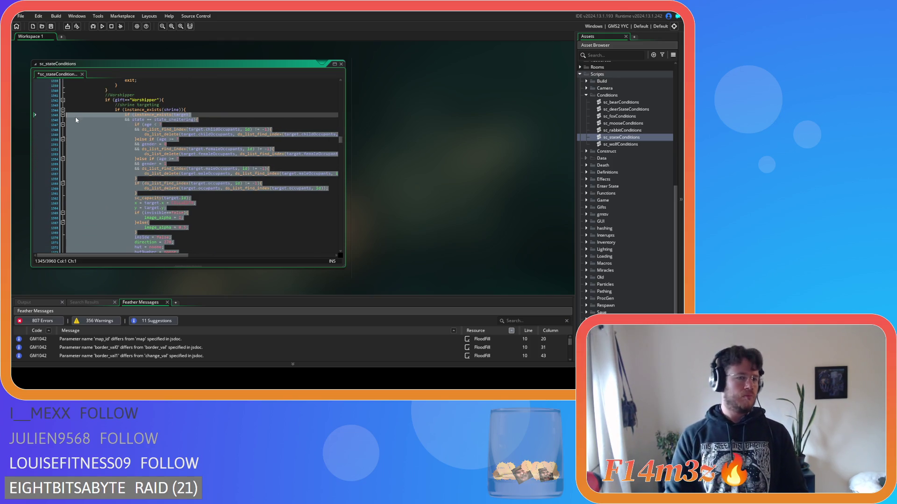
{"action": "left_click", "coordinate": [242, 178]}
{"action": "key", "text": "ctrl+s"}
Step: Scroll down to the campfire temp <= 36 condition
{"action": "scroll", "coordinate": [242, 181], "scroll_direction": "down", "scroll_amount": 6}
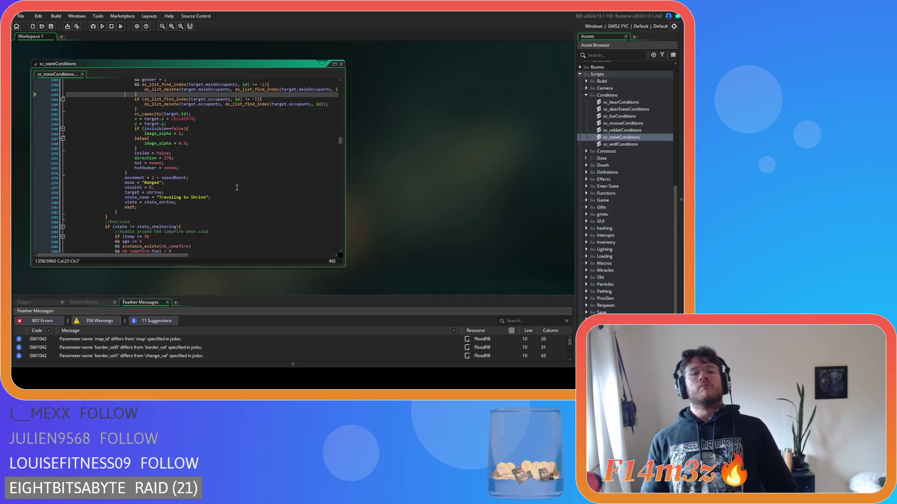
{"action": "scroll", "coordinate": [234, 190], "scroll_direction": "down", "scroll_amount": 3}
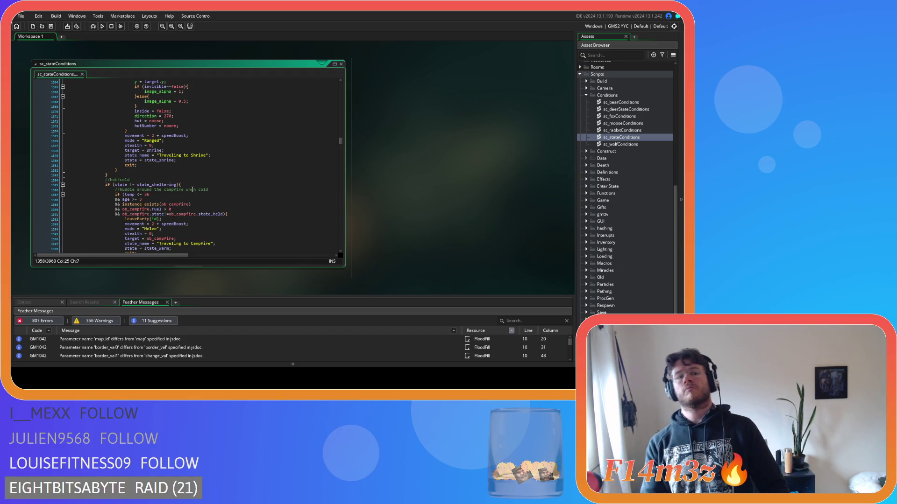
{"action": "scroll", "coordinate": [191, 191], "scroll_direction": "down", "scroll_amount": 3}
{"action": "scroll", "coordinate": [190, 193], "scroll_direction": "down", "scroll_amount": 3}
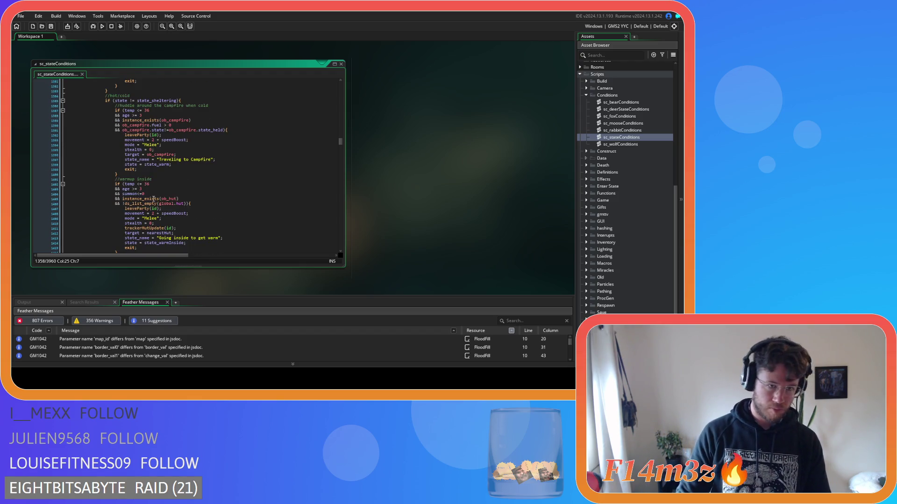
{"action": "left_click", "coordinate": [138, 111]}
Step: Remove the spaces around the temperature comparison and before the age comparison
{"action": "key", "text": "BackSpace"}
{"action": "key", "text": "Right"}
{"action": "key", "text": "Right"}
{"action": "key", "text": "Delete"}
{"action": "left_click", "coordinate": [132, 116]}
{"action": "key", "text": "BackSpace"}
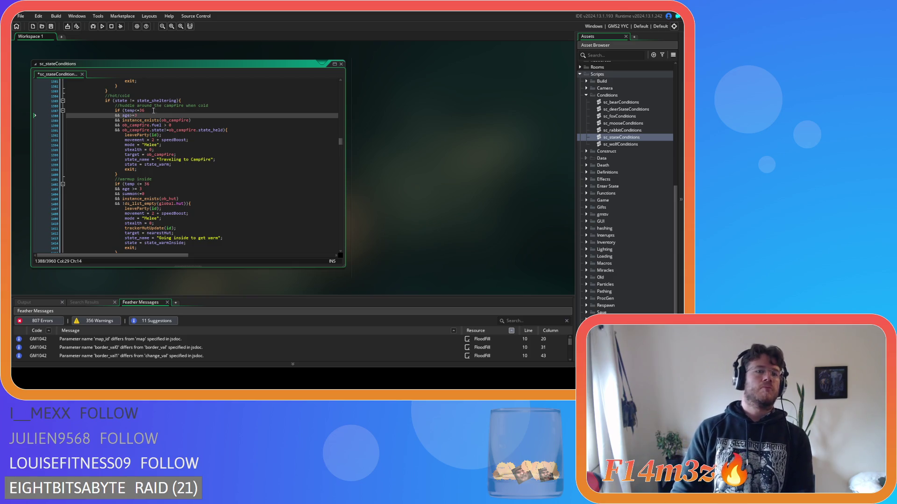
Step: Remove the spaces around the campfire fuel comparison
{"action": "left_click", "coordinate": [166, 124]}
{"action": "key", "text": "Delete"}
{"action": "key", "text": "Left"}
{"action": "key", "text": "BackSpace"}
{"action": "key", "text": "Right"}
Step: Compact the temp and age comparisons in the warm-up-inside condition
{"action": "scroll", "coordinate": [164, 167], "scroll_direction": "down", "scroll_amount": 3}
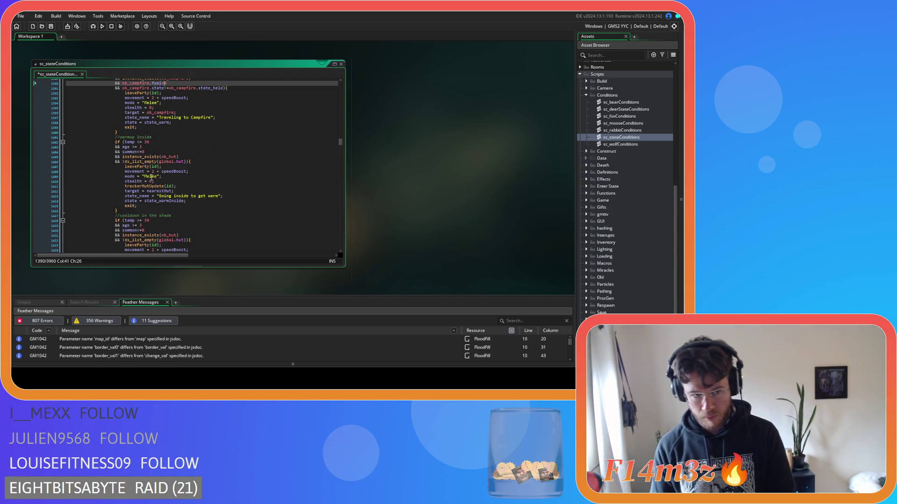
{"action": "left_click", "coordinate": [137, 141]}
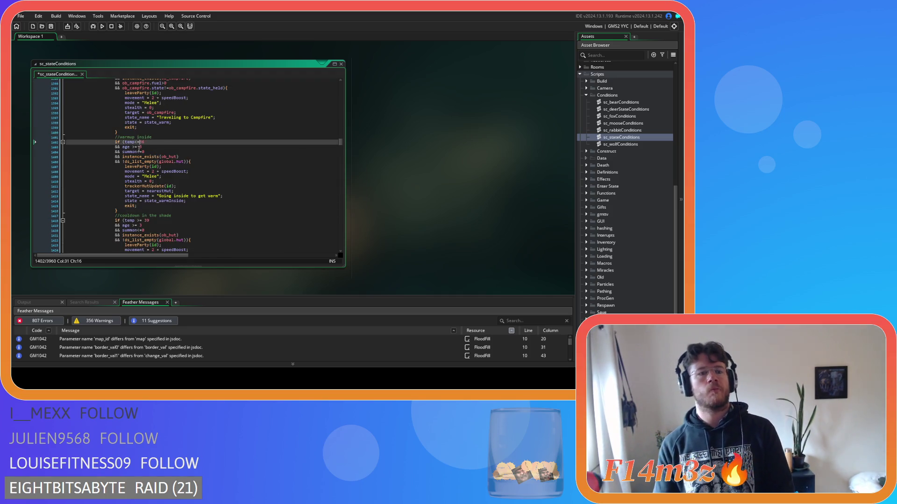
{"action": "key", "text": "Right"}
{"action": "key", "text": "Right"}
{"action": "key", "text": "Delete"}
{"action": "key", "text": "Down"}
{"action": "key", "text": "Left"}
{"action": "key", "text": "Left"}
{"action": "key", "text": "Left"}
{"action": "key", "text": "BackSpace"}
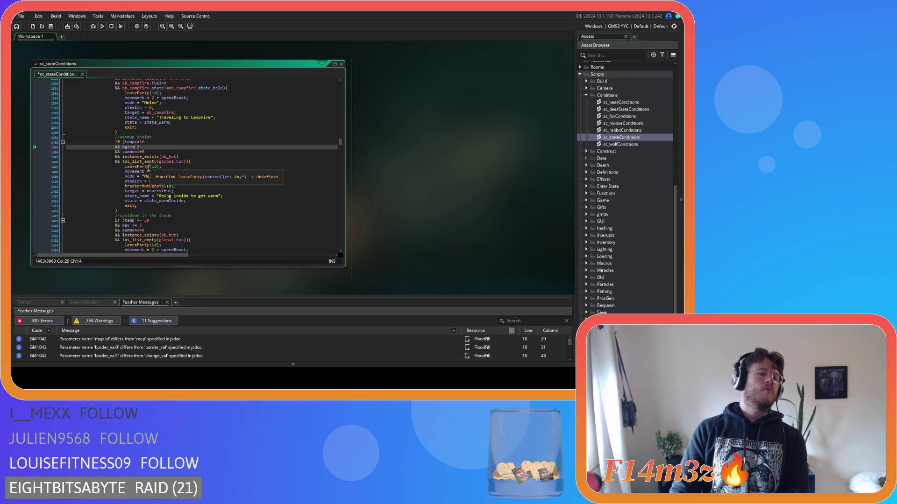
Step: Compact 'temp>= 39' and 'age >= 3' in the cool-down-in-the-shade condition
{"action": "scroll", "coordinate": [142, 180], "scroll_direction": "down", "scroll_amount": 3}
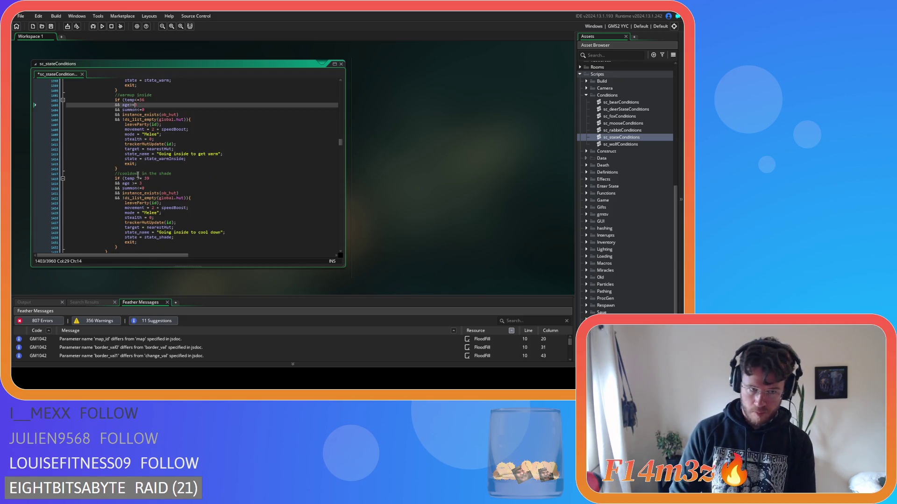
{"action": "left_click", "coordinate": [135, 179]}
{"action": "key", "text": "Delete"}
{"action": "key", "text": "Down"}
{"action": "key", "text": "BackSpace"}
{"action": "key", "text": "Left"}
{"action": "key", "text": "Left"}
{"action": "key", "text": "BackSpace"}
{"action": "key", "text": "Right"}
{"action": "key", "text": "Right"}
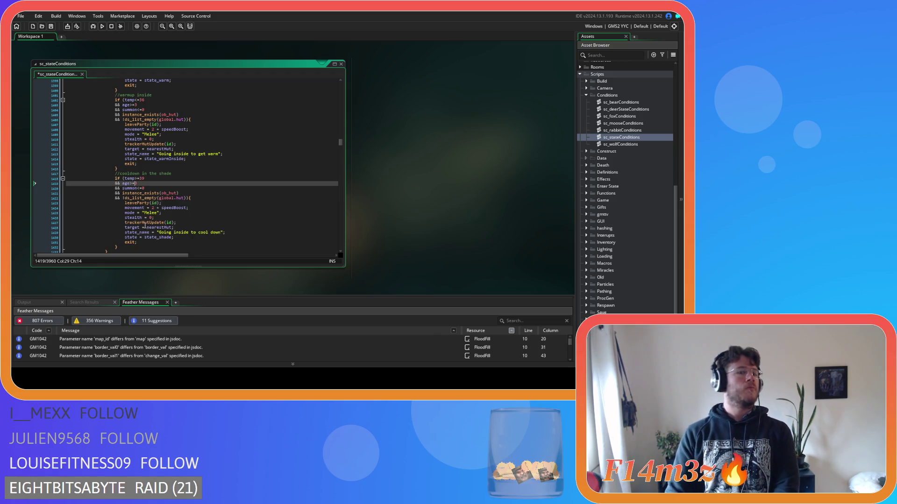
Step: Join the Carpenter block's opening brace onto its if-line
{"action": "scroll", "coordinate": [148, 221], "scroll_direction": "up", "scroll_amount": 6}
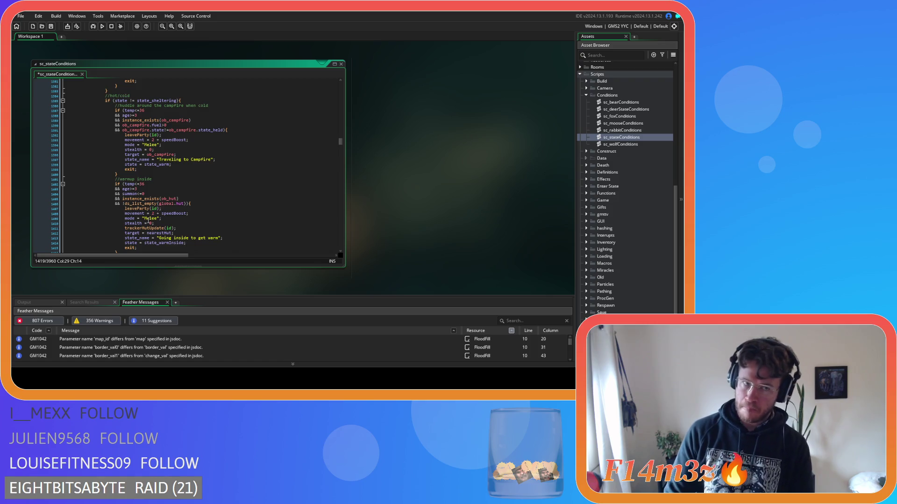
{"action": "scroll", "coordinate": [149, 219], "scroll_direction": "up", "scroll_amount": 20}
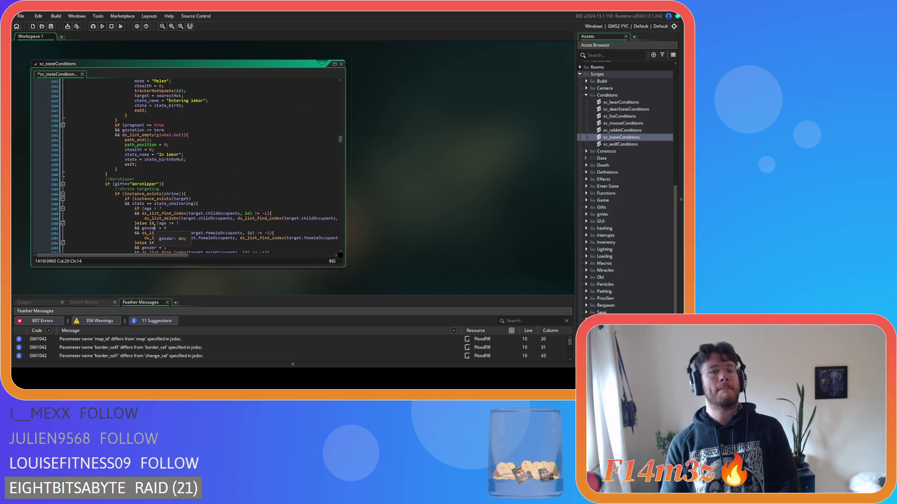
{"action": "scroll", "coordinate": [154, 228], "scroll_direction": "down", "scroll_amount": 20}
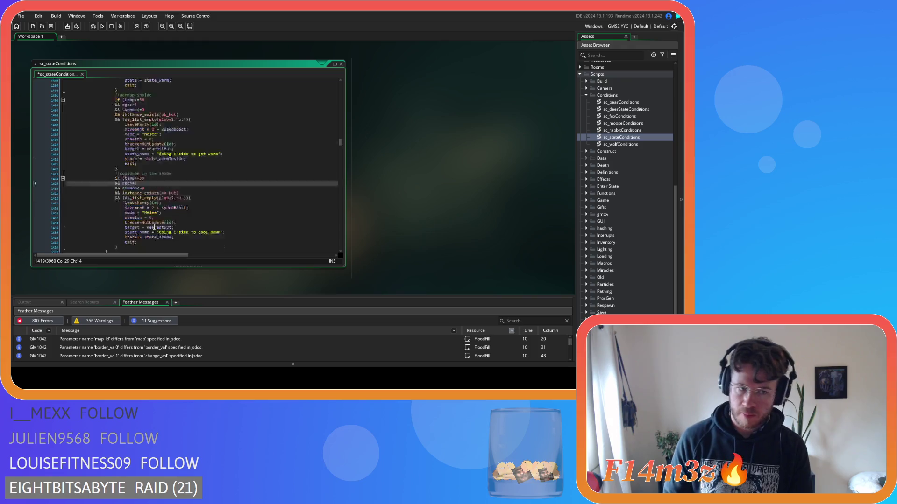
{"action": "left_click", "coordinate": [113, 126]}
{"action": "key", "text": "BackSpace"}
{"action": "key", "text": "BackSpace"}
{"action": "key", "text": "BackSpace"}
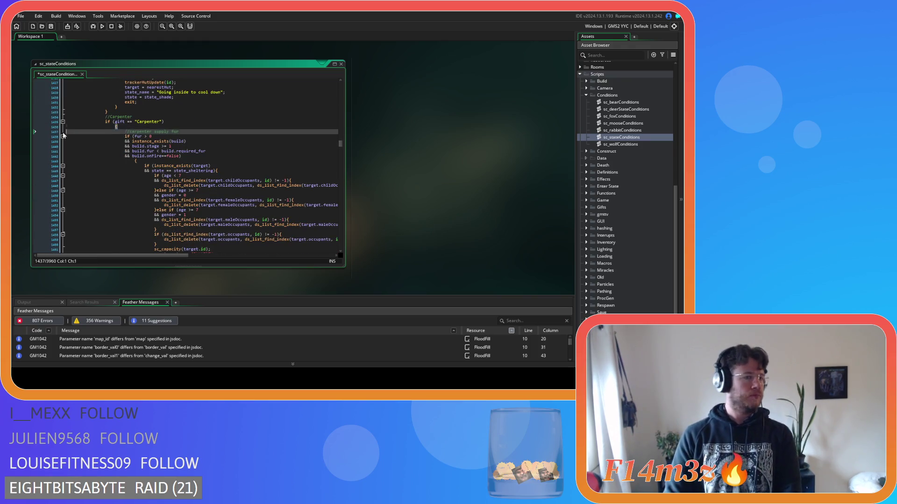
Step: Select the Carpenter supply-fur block and outdent it one level
{"action": "scroll", "coordinate": [156, 186], "scroll_direction": "down", "scroll_amount": 9}
{"action": "scroll", "coordinate": [149, 189], "scroll_direction": "down", "scroll_amount": 20}
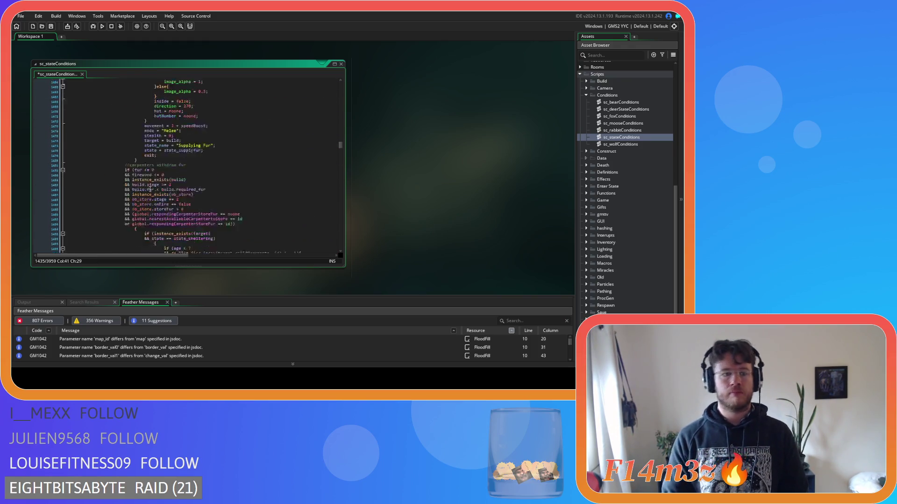
{"action": "scroll", "coordinate": [146, 193], "scroll_direction": "down", "scroll_amount": 20}
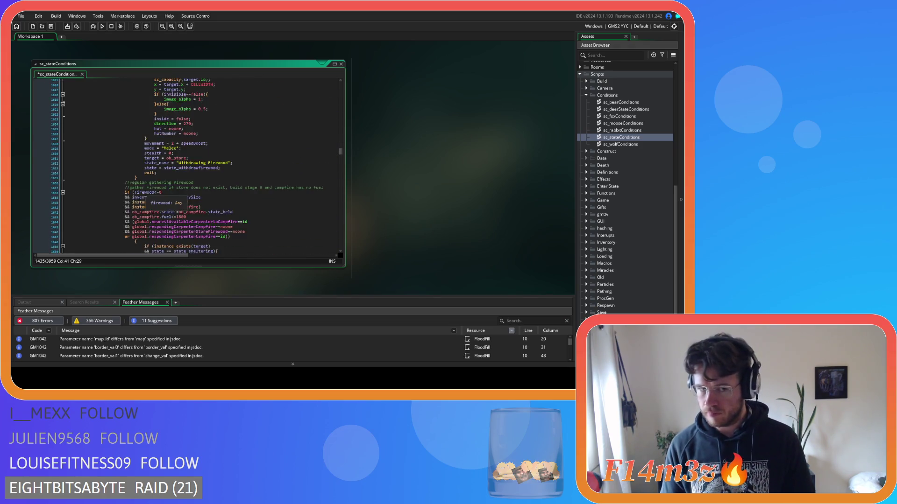
{"action": "scroll", "coordinate": [147, 195], "scroll_direction": "up", "scroll_amount": 1}
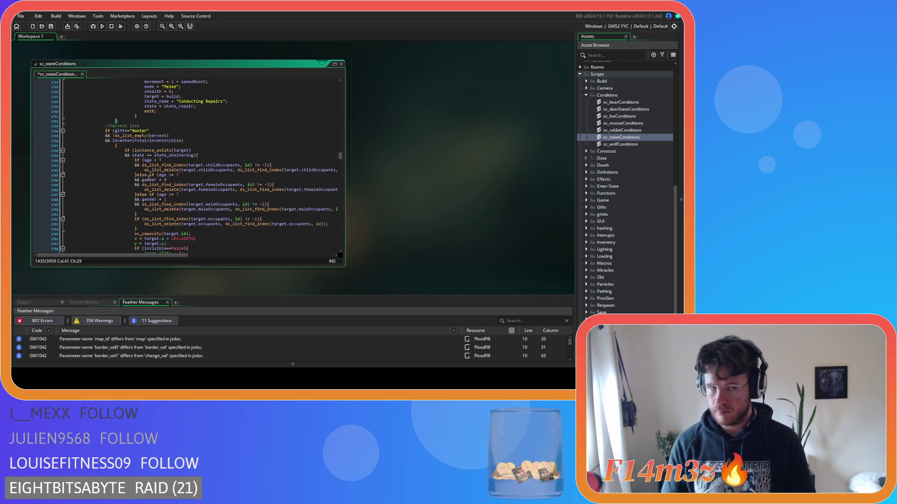
{"action": "mouse_move", "coordinate": [116, 127]}
{"action": "left_mouse_down"}
{"action": "mouse_move", "coordinate": [96, 120]}
{"action": "mouse_move", "coordinate": [94, 78]}
{"action": "mouse_move", "coordinate": [93, 109]}
{"action": "mouse_move", "coordinate": [85, 100]}
{"action": "left_mouse_up"}
{"action": "scroll", "coordinate": [85, 100], "scroll_direction": "up", "scroll_amount": 10}
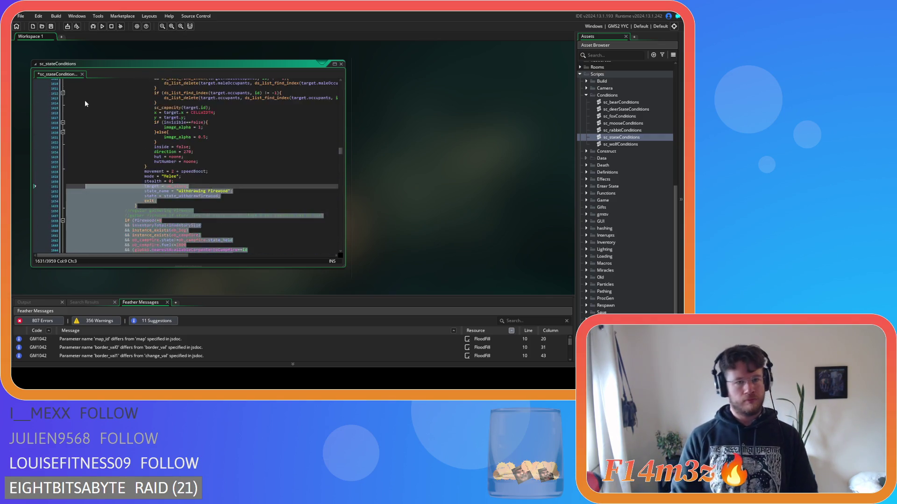
{"action": "scroll", "coordinate": [85, 100], "scroll_direction": "up", "scroll_amount": 15}
{"action": "left_click_drag", "start_coordinate": [85, 100], "coordinate": [64, 169]}
{"action": "scroll", "coordinate": [82, 114], "scroll_direction": "up", "scroll_amount": 10}
{"action": "key", "text": "shift+Tab"}
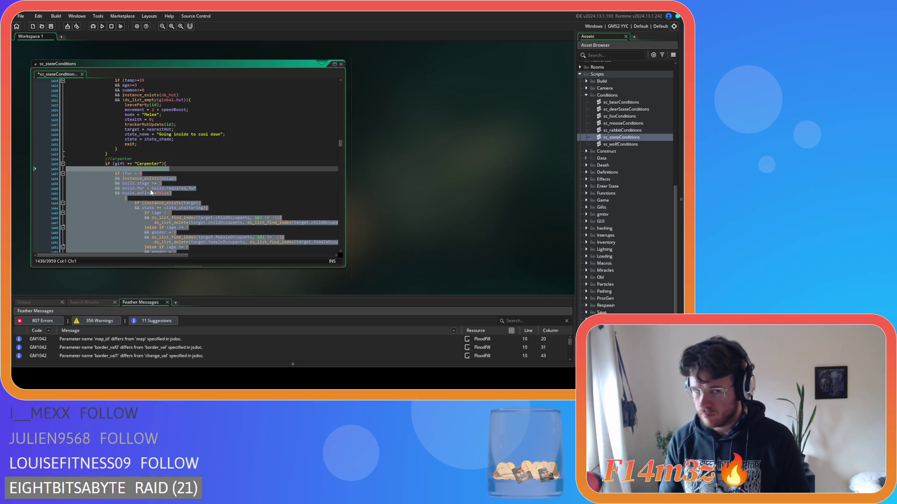
Step: Remove the spaces around the build stage >= and fur < comparisons
{"action": "left_click", "coordinate": [160, 181]}
{"action": "key", "text": "Down"}
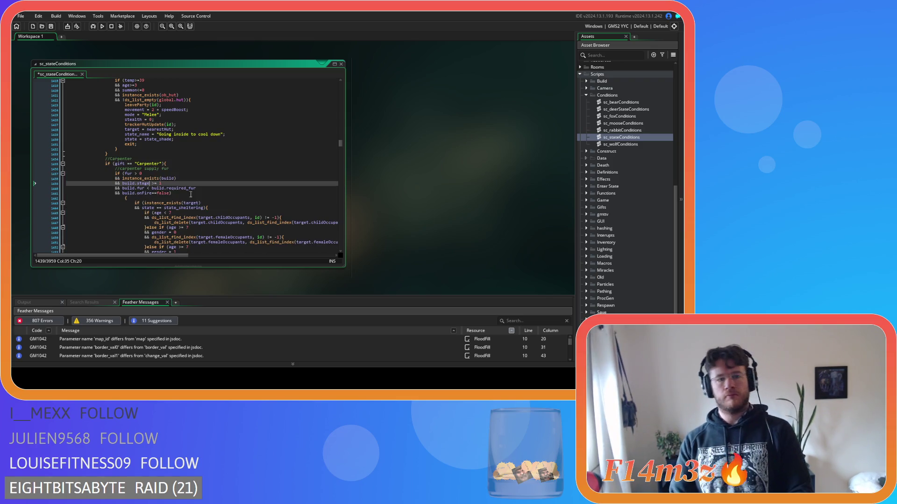
{"action": "key", "text": "Right"}
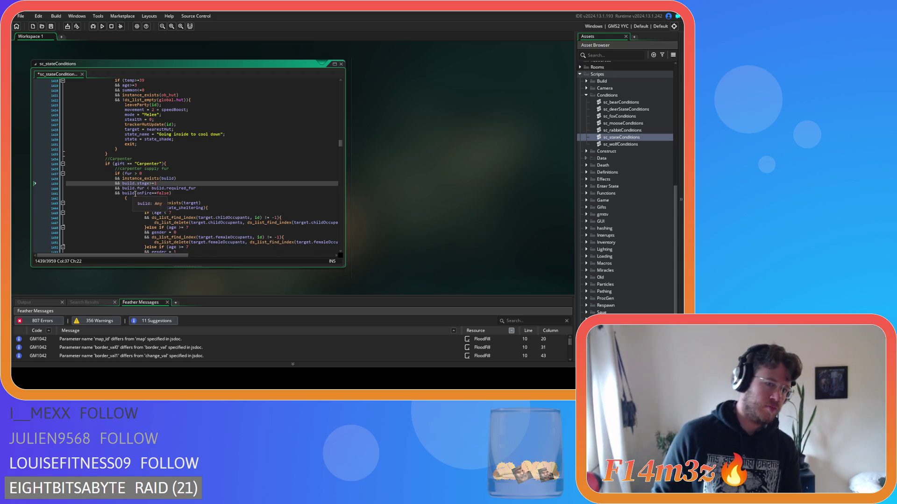
{"action": "key", "text": "Delete"}
{"action": "key", "text": "Down"}
{"action": "key", "text": "Left"}
{"action": "key", "text": "Left"}
{"action": "key", "text": "Left"}
{"action": "key", "text": "BackSpace"}
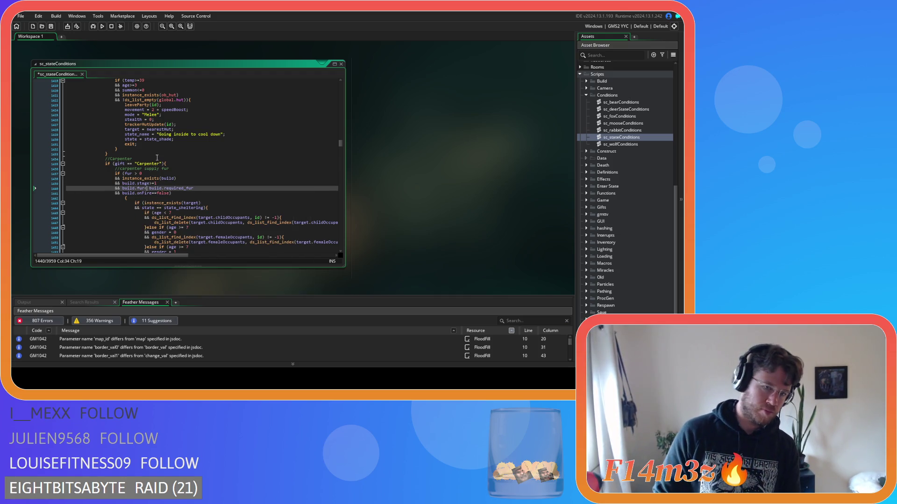
{"action": "key", "text": "Delete"}
Step: Join the stray opening brace onto the condition line above
{"action": "left_click", "coordinate": [123, 199]}
{"action": "left_click_drag", "start_coordinate": [121, 199], "coordinate": [69, 201]}
{"action": "key", "text": "BackSpace"}
{"action": "key", "text": "BackSpace"}
Step: Outdent the inner sheltering block beneath the conditions by one level
{"action": "scroll", "coordinate": [140, 210], "scroll_direction": "down", "scroll_amount": 10}
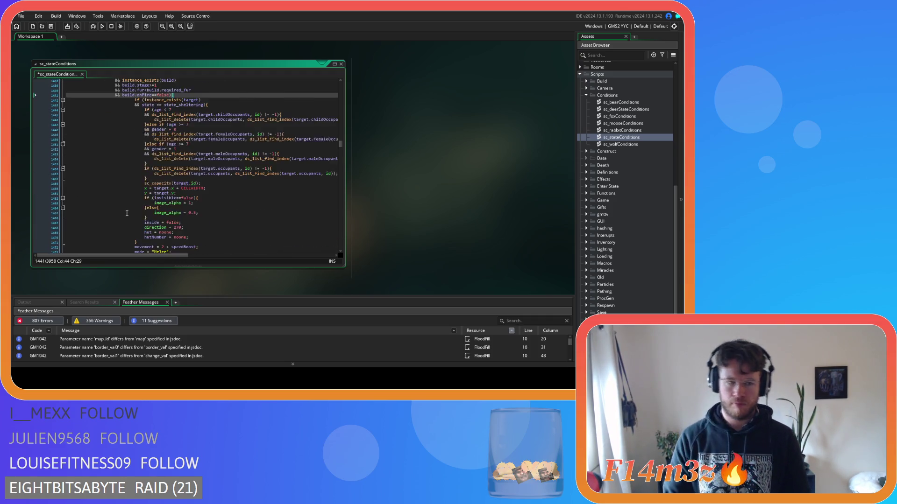
{"action": "mouse_move", "coordinate": [126, 226]}
{"action": "left_mouse_down"}
{"action": "mouse_move", "coordinate": [136, 221]}
{"action": "mouse_move", "coordinate": [84, 127]}
{"action": "left_mouse_up"}
{"action": "key", "text": "shift+Tab"}
{"action": "left_click", "coordinate": [145, 186]}
{"action": "scroll", "coordinate": [122, 186], "scroll_direction": "down", "scroll_amount": 9}
{"action": "scroll", "coordinate": [122, 186], "scroll_direction": "up", "scroll_amount": 20}
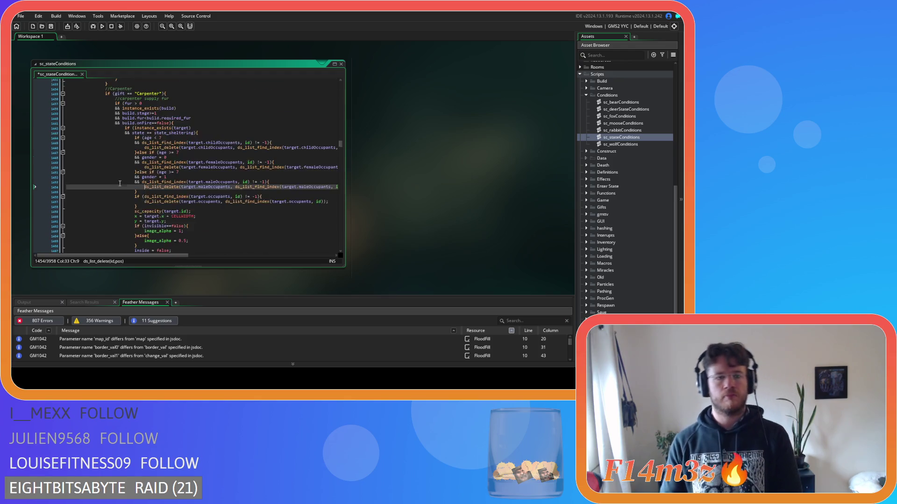
{"action": "scroll", "coordinate": [124, 196], "scroll_direction": "up", "scroll_amount": 3}
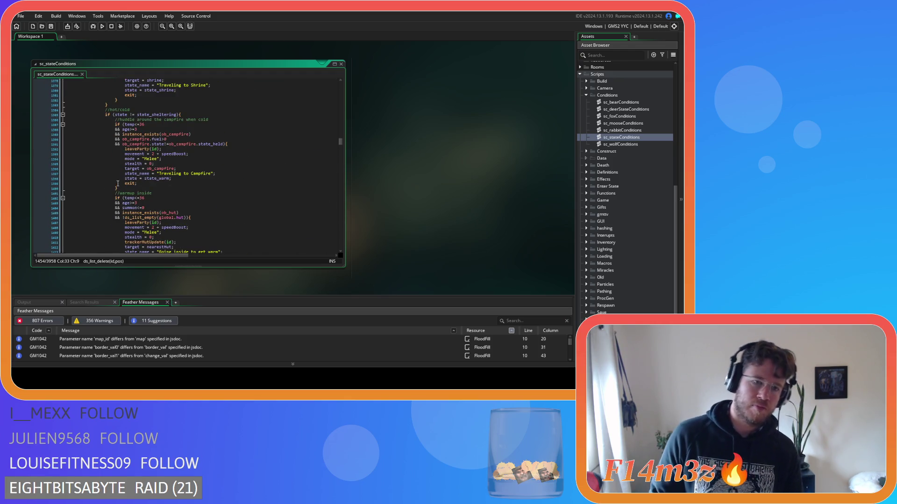
{"action": "scroll", "coordinate": [118, 182], "scroll_direction": "down", "scroll_amount": 18}
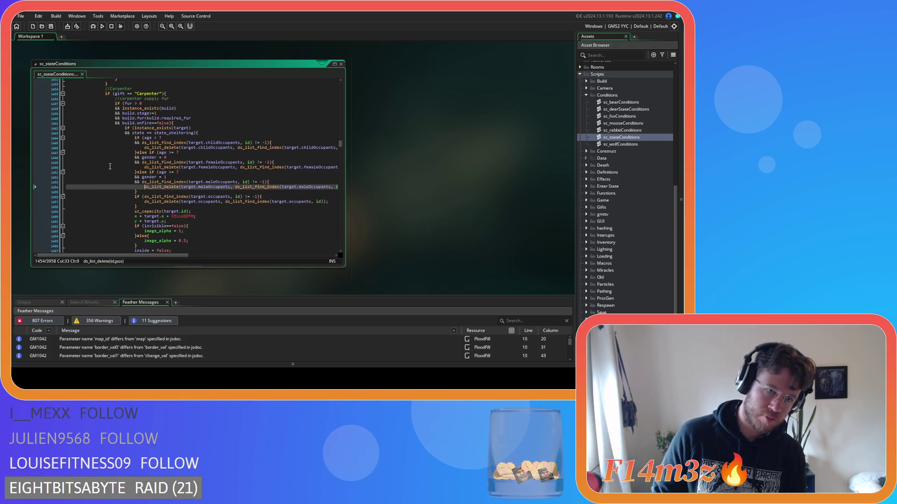
Step: Remove the space before '==' in the gift=="Carpenter" comparison
{"action": "left_click", "coordinate": [129, 93]}
{"action": "key", "text": "BackSpace"}
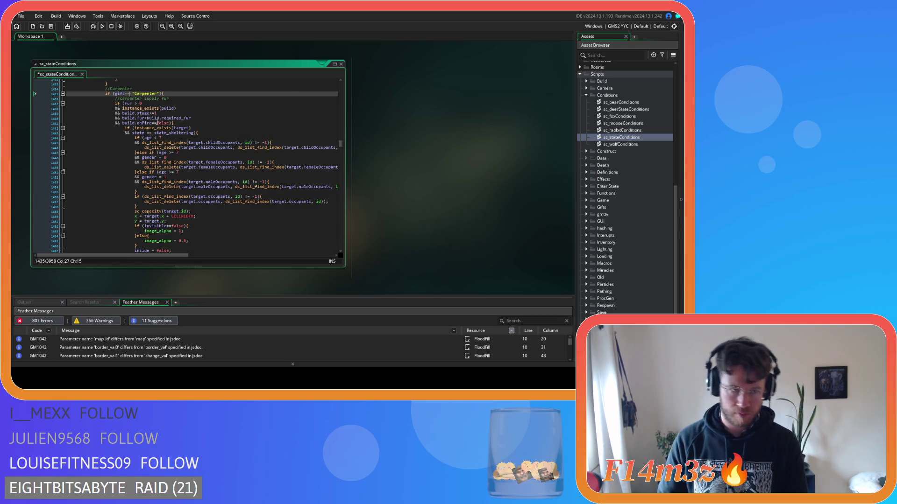
{"action": "left_click", "coordinate": [184, 108]}
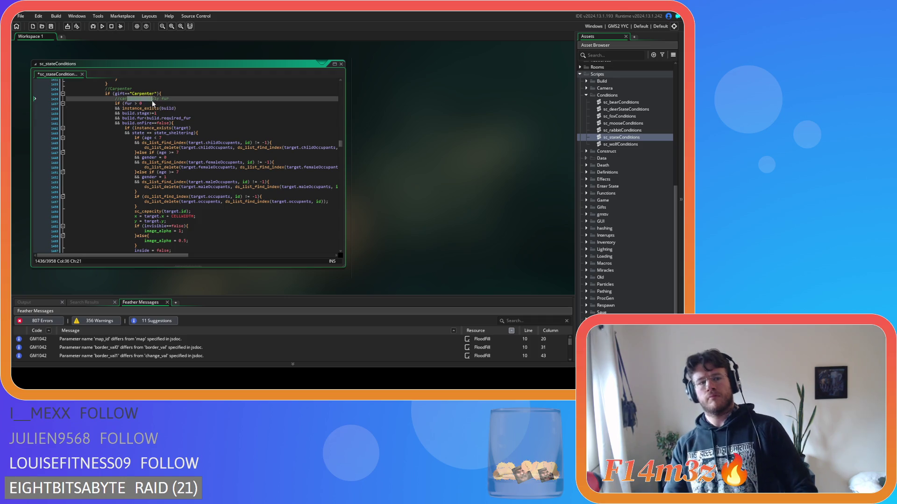
Step: Replace fur in the supply check with array_length(inv.fur) by editing a pasted array_length(global.inv.water)
{"action": "left_click", "coordinate": [125, 103]}
{"action": "key", "text": "ctrl+v"}
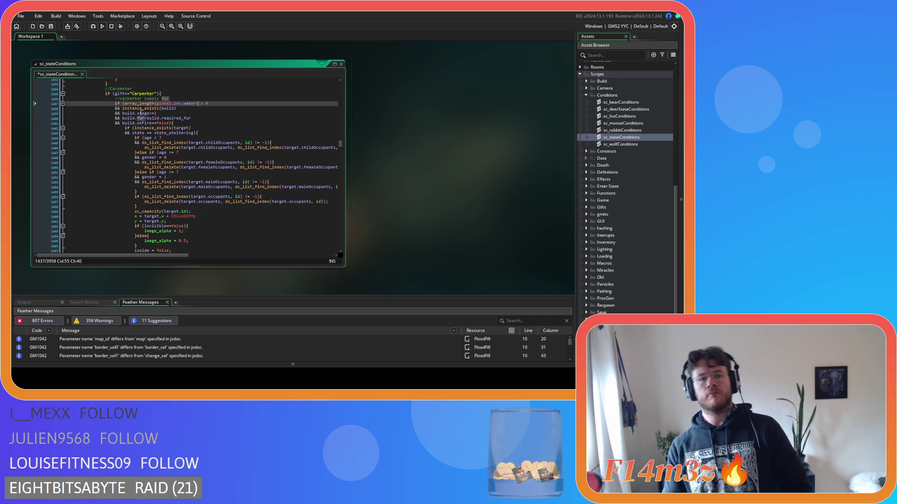
{"action": "key", "text": "ctrl+z"}
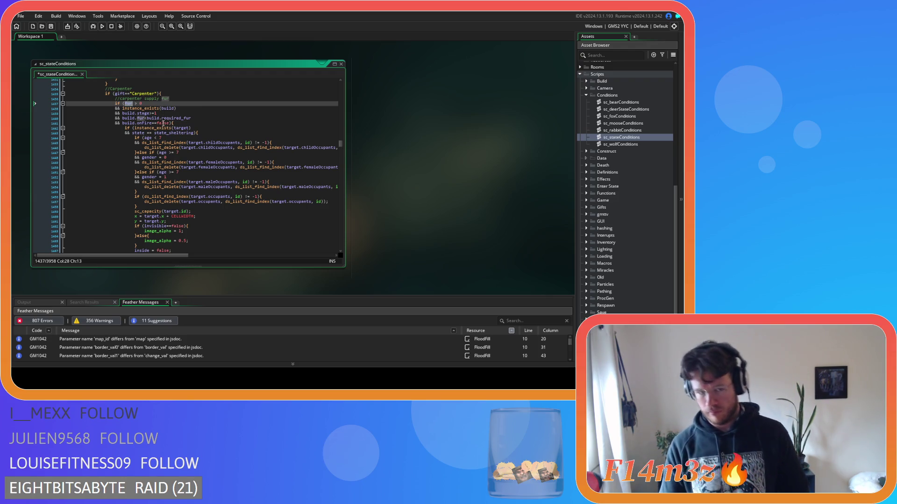
{"action": "type", "text": "array_length(global.inv.water)"}
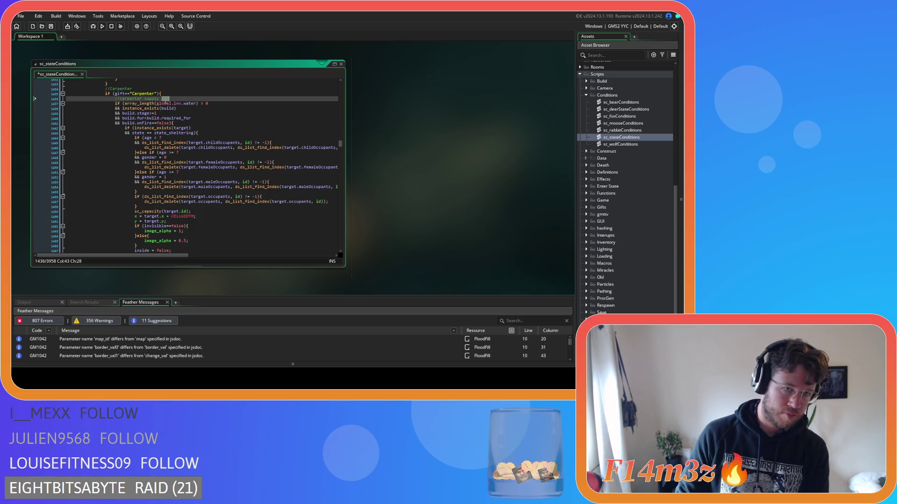
{"action": "double_click", "coordinate": [164, 103]}
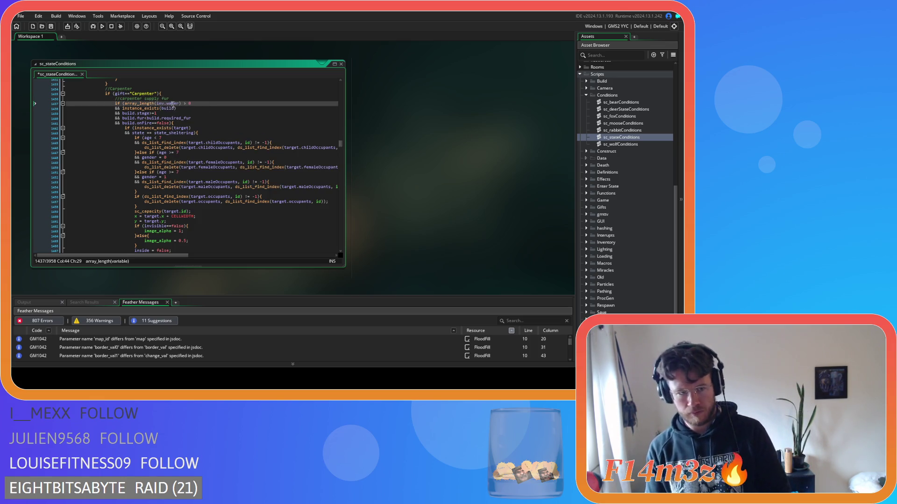
{"action": "double_click", "coordinate": [172, 103]}
{"action": "type", "text": "fur"}
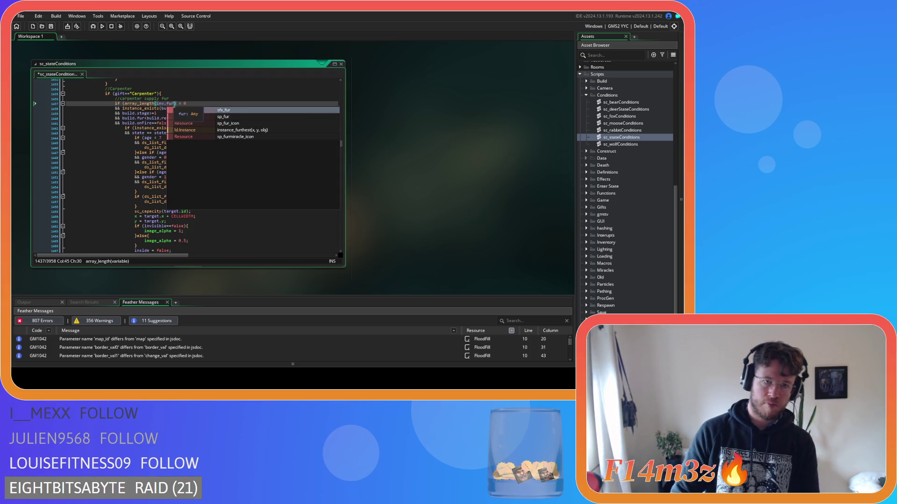
{"action": "key", "text": "Right"}
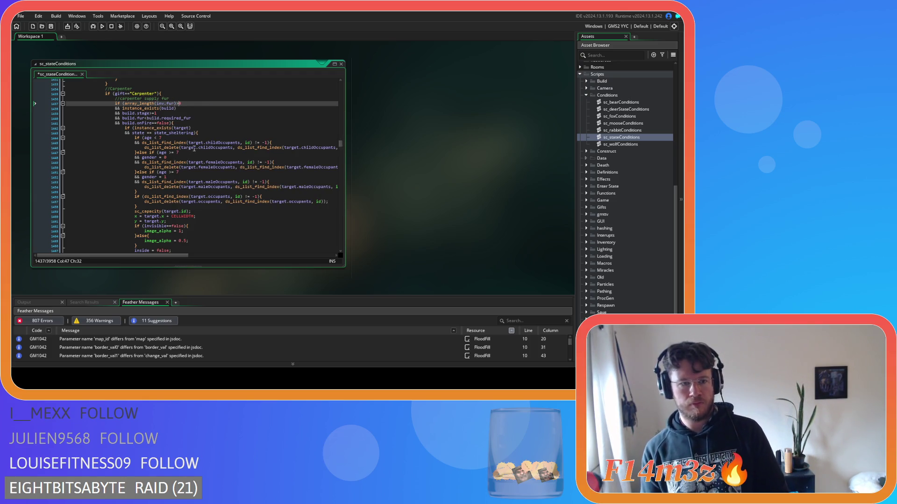
{"action": "scroll", "coordinate": [191, 143], "scroll_direction": "up", "scroll_amount": 3}
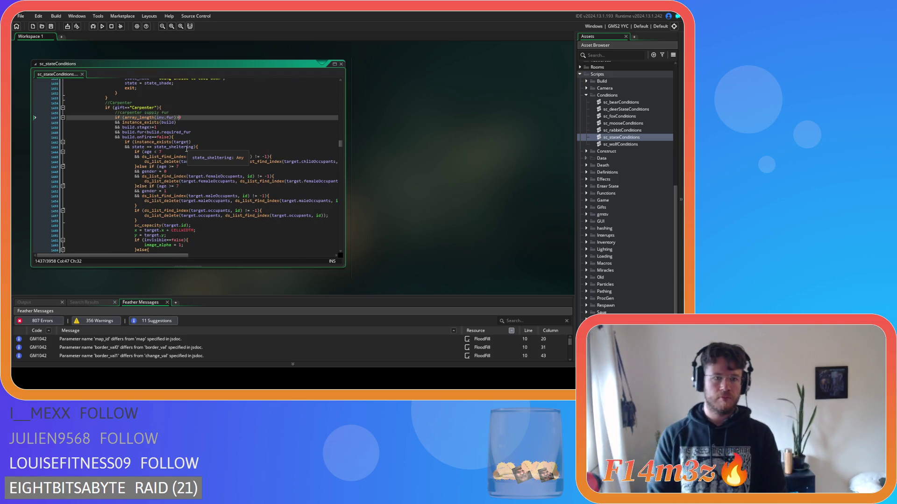
Step: Replace fur in the withdraw-fur check with array_length(inv.fur)
{"action": "scroll", "coordinate": [186, 149], "scroll_direction": "down", "scroll_amount": 10}
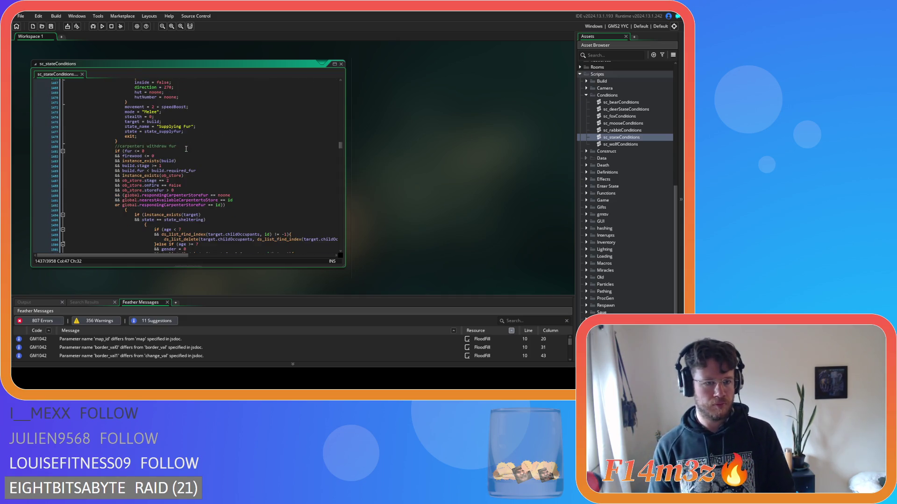
{"action": "double_click", "coordinate": [129, 151]}
{"action": "key", "text": "ctrl+v"}
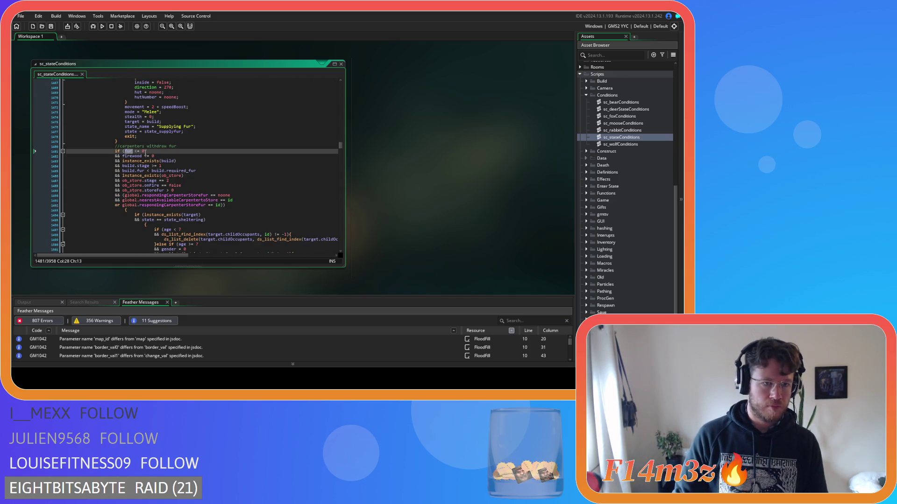
{"action": "double_click", "coordinate": [165, 151]}
{"action": "key", "text": "Delete"}
{"action": "key", "text": "Delete"}
{"action": "double_click", "coordinate": [171, 151]}
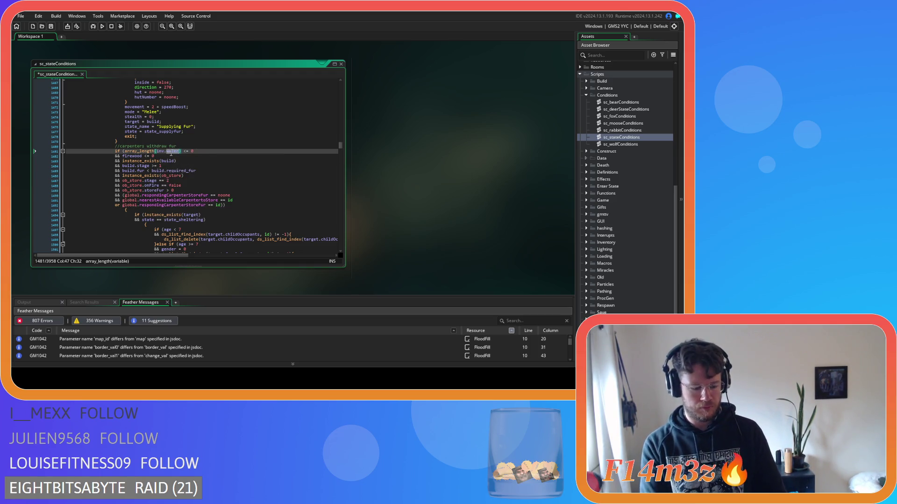
{"action": "type", "text": "fur"}
{"action": "key", "text": "Right"}
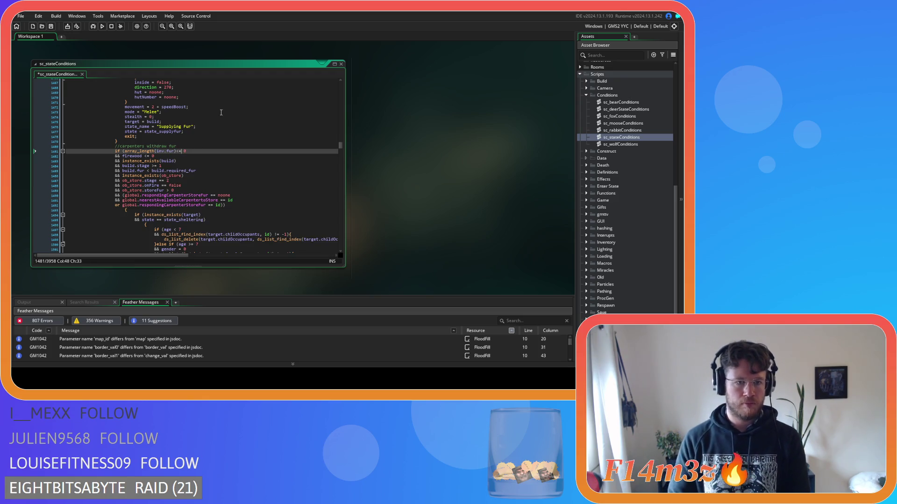
Step: Replace firewood on line 1482 with array_length(inv.firewood)
{"action": "double_click", "coordinate": [133, 156]}
{"action": "type", "text": "array_length(global.inv.water)"}
{"action": "left_click_drag", "start_coordinate": [163, 156], "coordinate": [148, 156]}
{"action": "key", "text": "BackSpace"}
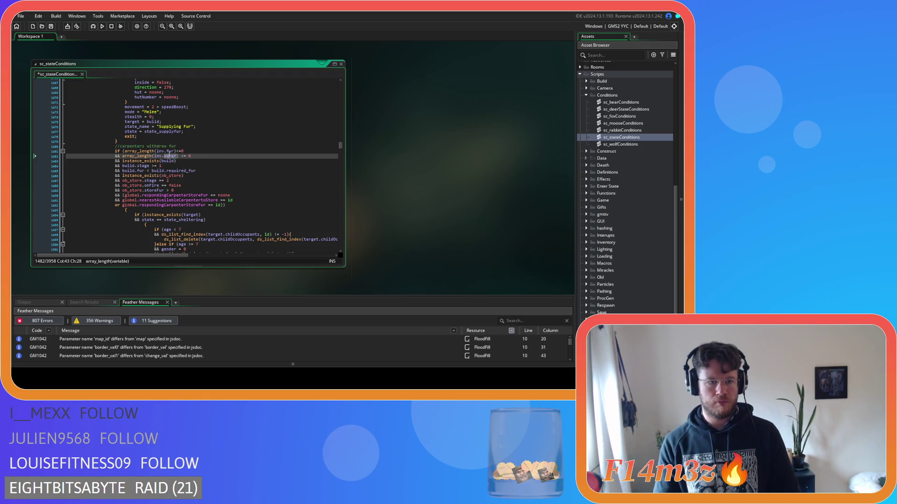
{"action": "type", "text": "firewood"}
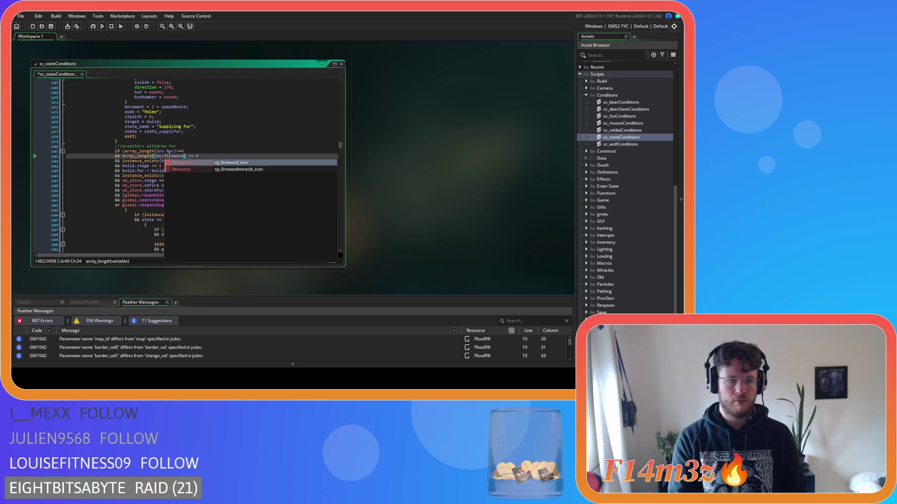
{"action": "key", "text": "Right"}
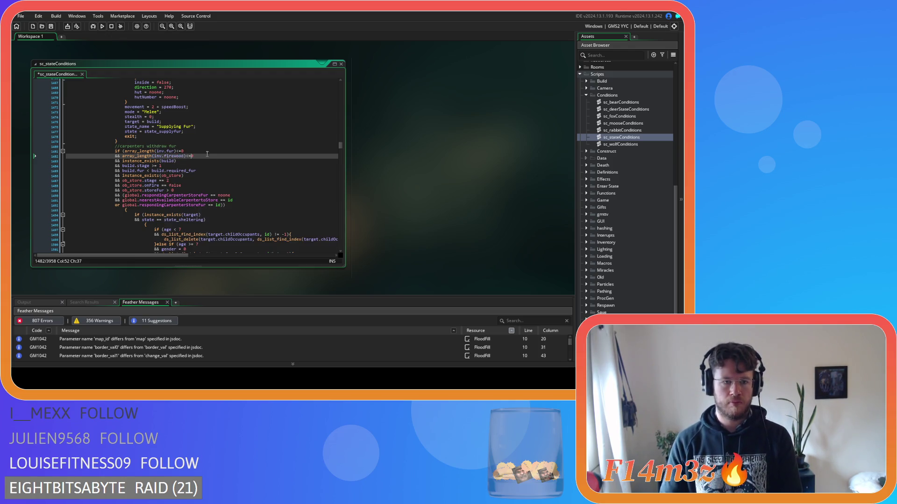
Step: Remove the spacing around the build.stage and build.fur comparisons
{"action": "left_click", "coordinate": [159, 166]}
{"action": "key", "text": "Left"}
{"action": "key", "text": "Left"}
{"action": "key", "text": "Left"}
{"action": "key", "text": "BackSpace"}
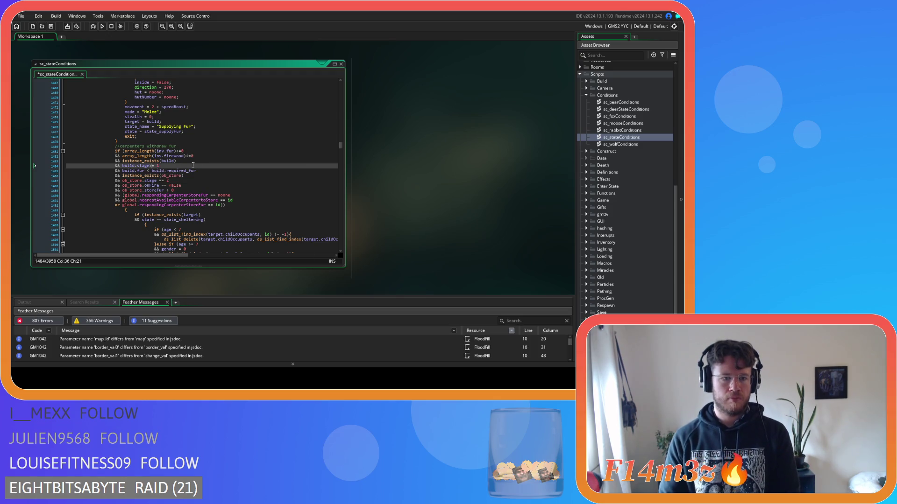
{"action": "left_click", "coordinate": [145, 170]}
{"action": "key", "text": "Delete"}
{"action": "key", "text": "Right"}
{"action": "key", "text": "Delete"}
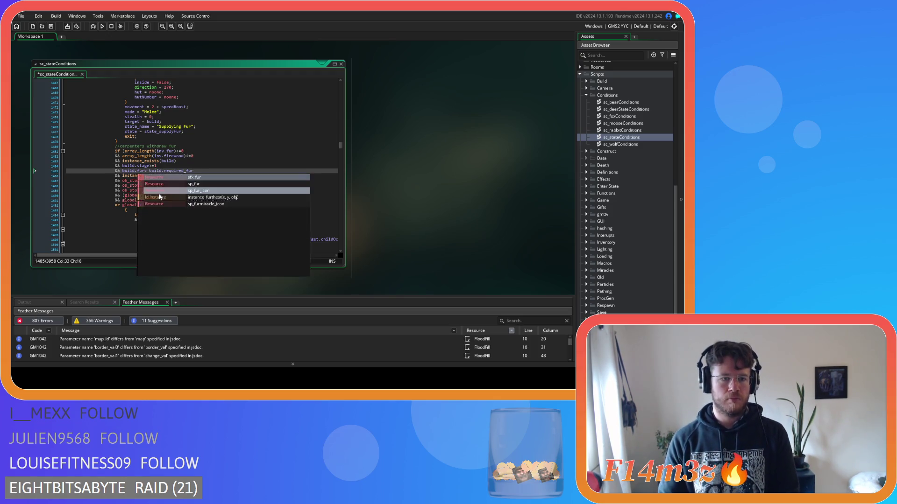
Step: Compact the ob_store.stage == 2, onFire == false and storeFur > comparisons
{"action": "left_click", "coordinate": [158, 181]}
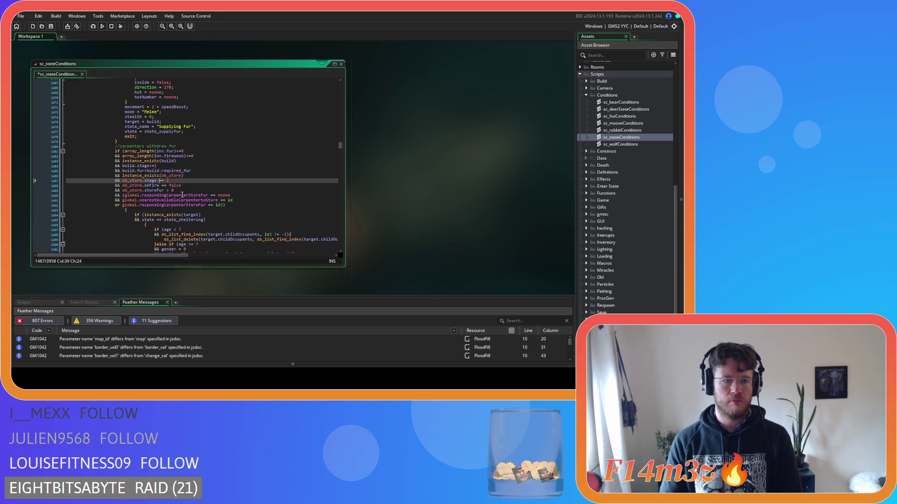
{"action": "key", "text": "Delete"}
{"action": "key", "text": "Right"}
{"action": "key", "text": "Right"}
{"action": "left_click", "coordinate": [160, 185]}
{"action": "key", "text": "Delete"}
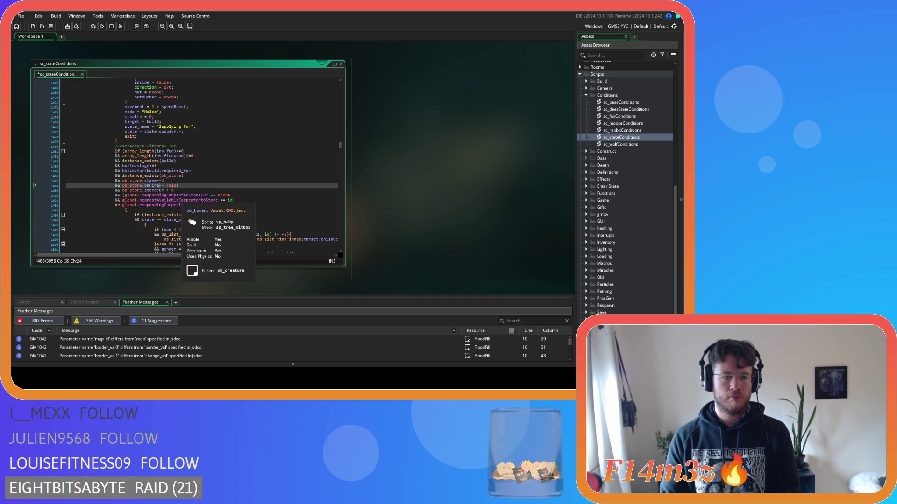
{"action": "key", "text": "Right"}
{"action": "key", "text": "Right"}
{"action": "key", "text": "Delete"}
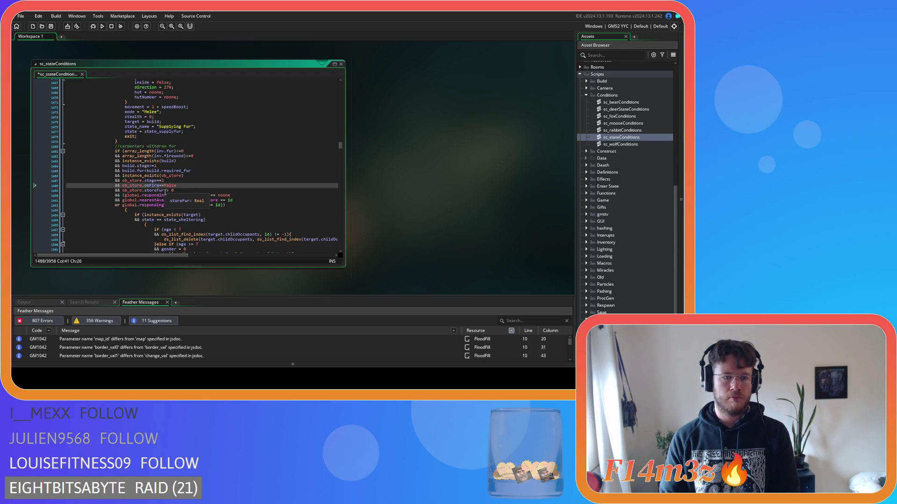
{"action": "left_click", "coordinate": [166, 190]}
{"action": "key", "text": "Delete"}
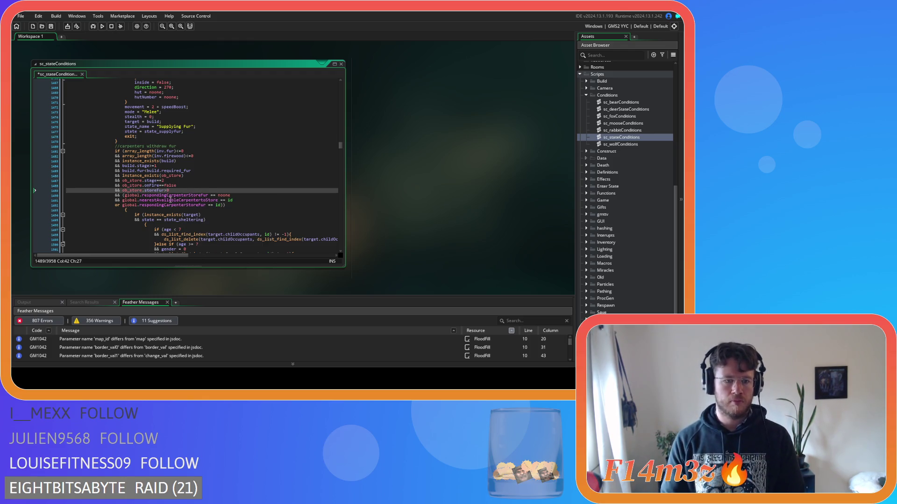
Step: Replace ob_store.storeFur with a pasted array_length inventory check
{"action": "left_click", "coordinate": [163, 190]}
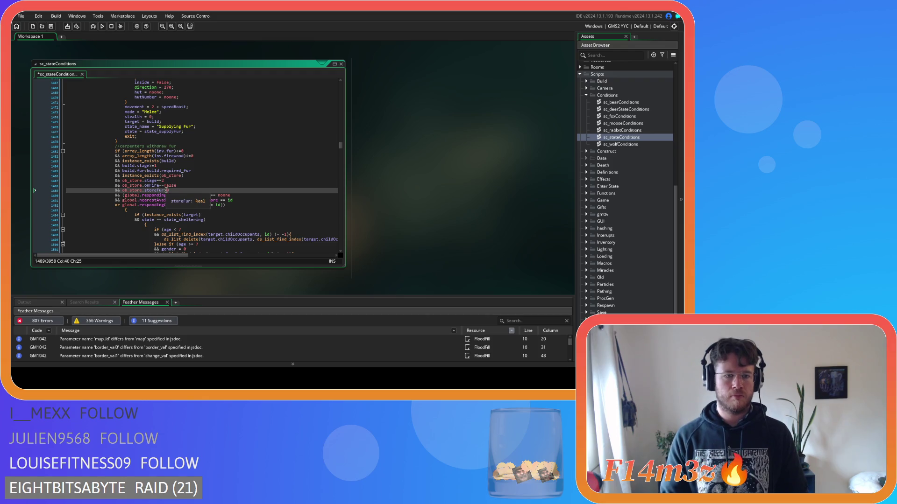
{"action": "left_click_drag", "start_coordinate": [161, 191], "coordinate": [137, 192]}
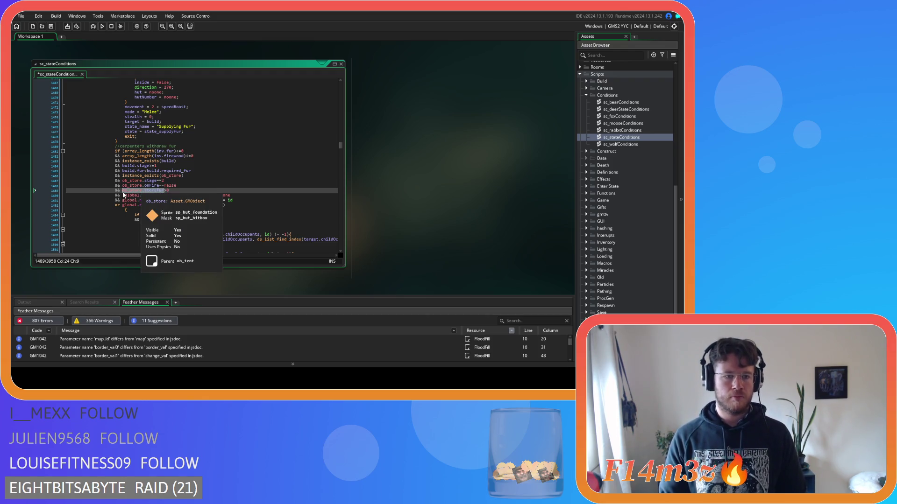
{"action": "type", "text": "array_length(global.inv.water)"}
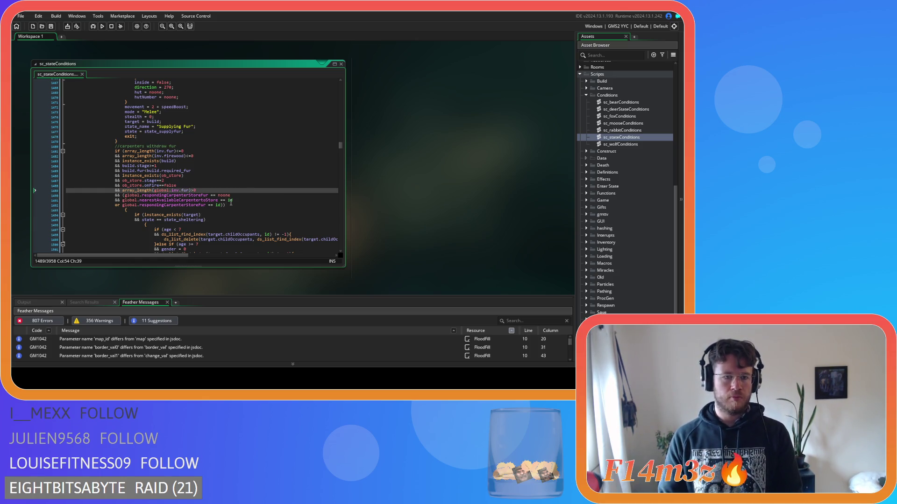
{"action": "left_click", "coordinate": [209, 195]}
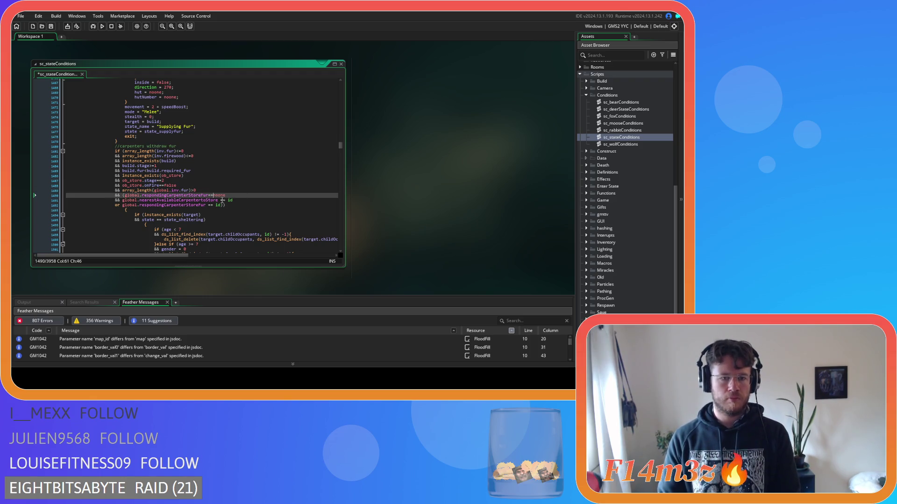
{"action": "left_click", "coordinate": [218, 200]}
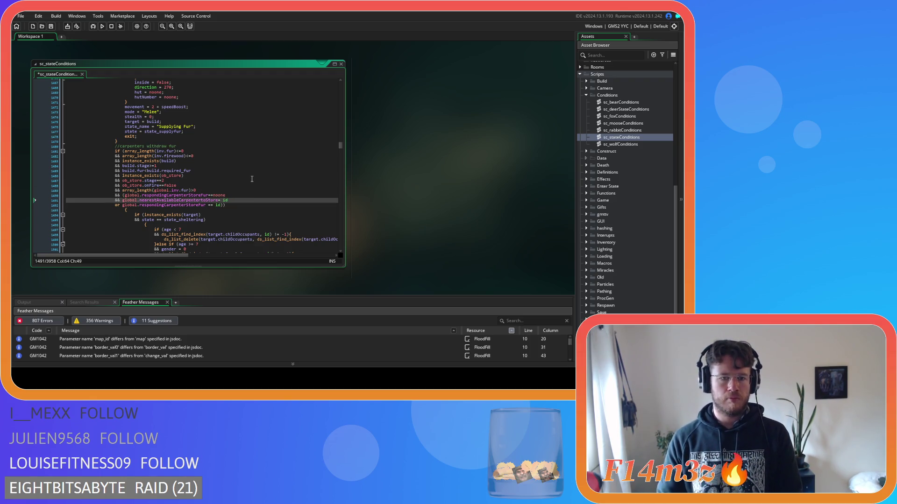
{"action": "type", "text": "="}
{"action": "left_click", "coordinate": [205, 206]}
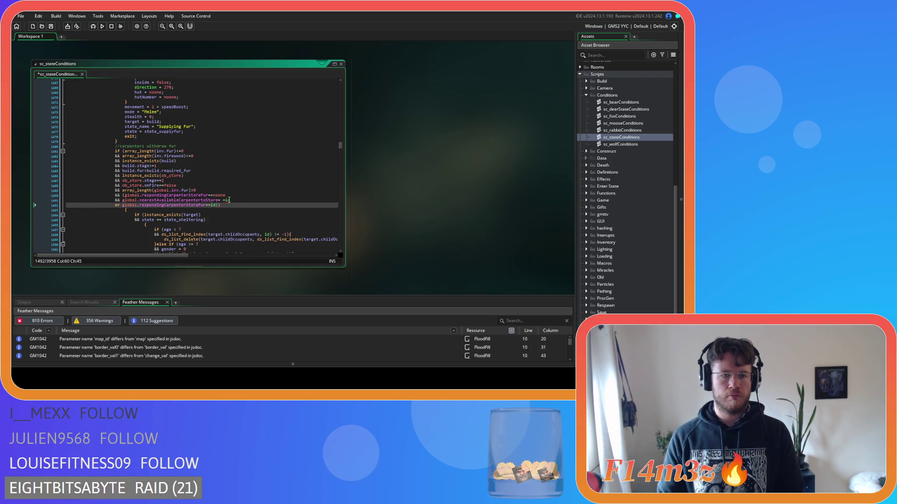
{"action": "left_click", "coordinate": [231, 200]}
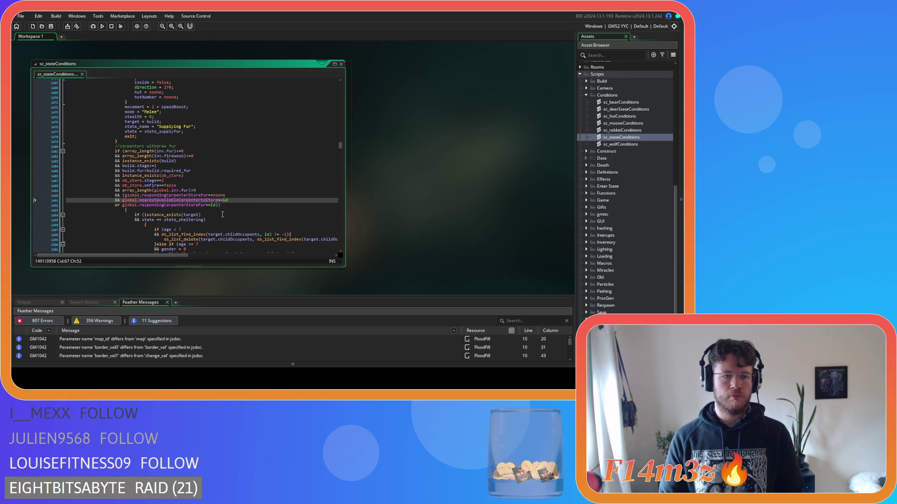
{"action": "left_click", "coordinate": [192, 191]}
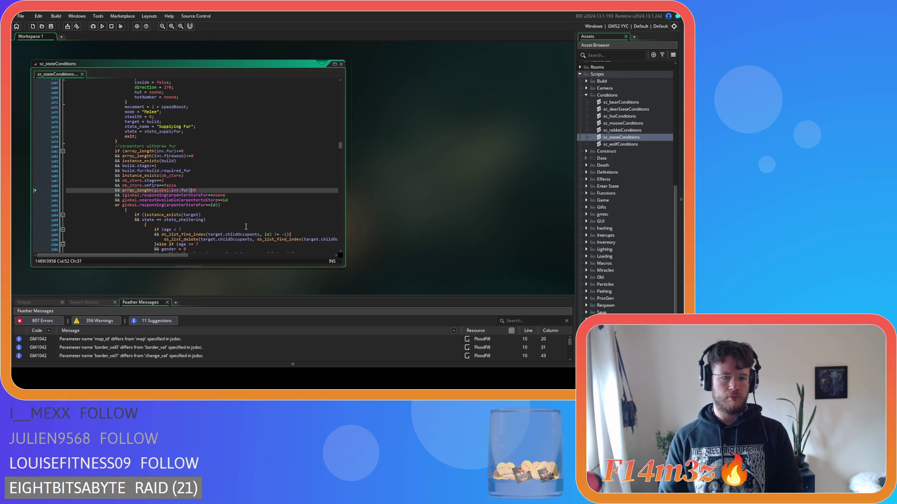
Step: Move the opening brace from its own line onto the condition line
{"action": "scroll", "coordinate": [246, 225], "scroll_direction": "up", "scroll_amount": 7}
{"action": "scroll", "coordinate": [126, 210], "scroll_direction": "down", "scroll_amount": 10}
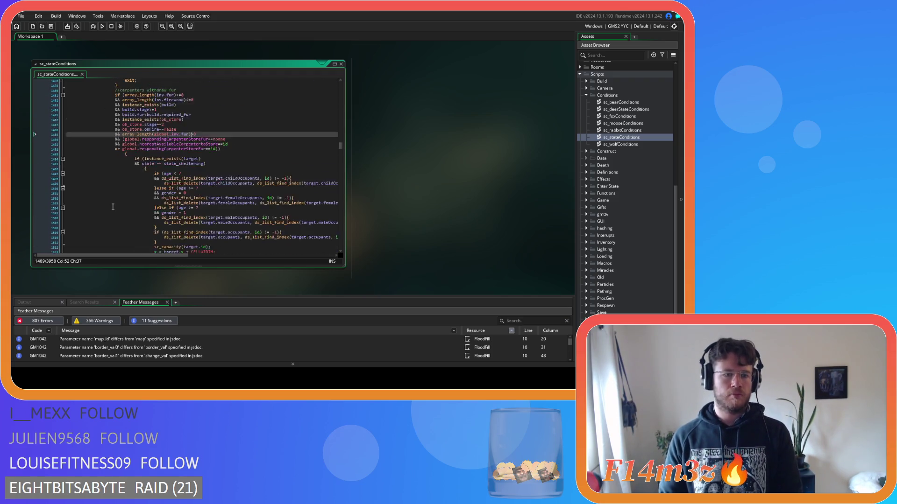
{"action": "scroll", "coordinate": [112, 206], "scroll_direction": "down", "scroll_amount": 1}
{"action": "key", "text": "Down"}
{"action": "key", "text": "Down"}
{"action": "key", "text": "Down"}
{"action": "key", "text": "BackSpace"}
{"action": "key", "text": "BackSpace"}
{"action": "key", "text": "BackSpace"}
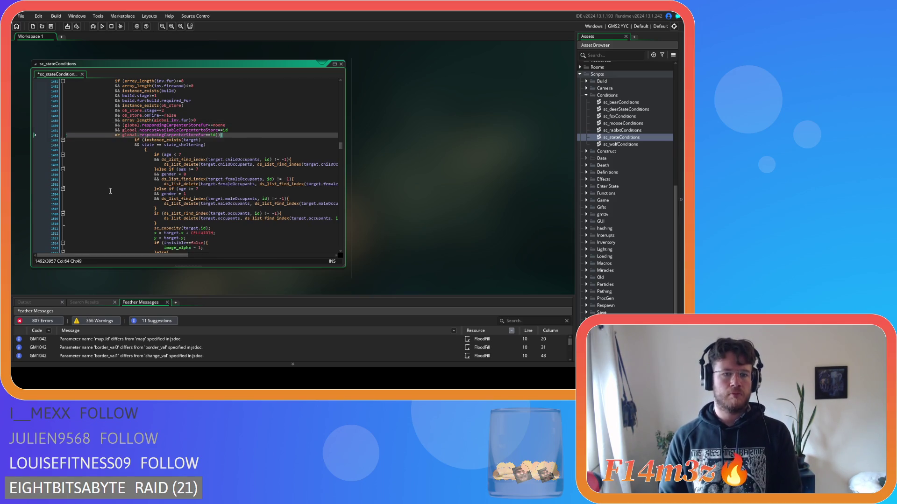
{"action": "type", "text": "{"}
Step: Un-indent the nested block and join its lone brace onto the shelter condition
{"action": "scroll", "coordinate": [115, 178], "scroll_direction": "up", "scroll_amount": 1}
{"action": "left_click", "coordinate": [86, 178], "text": "shift"}
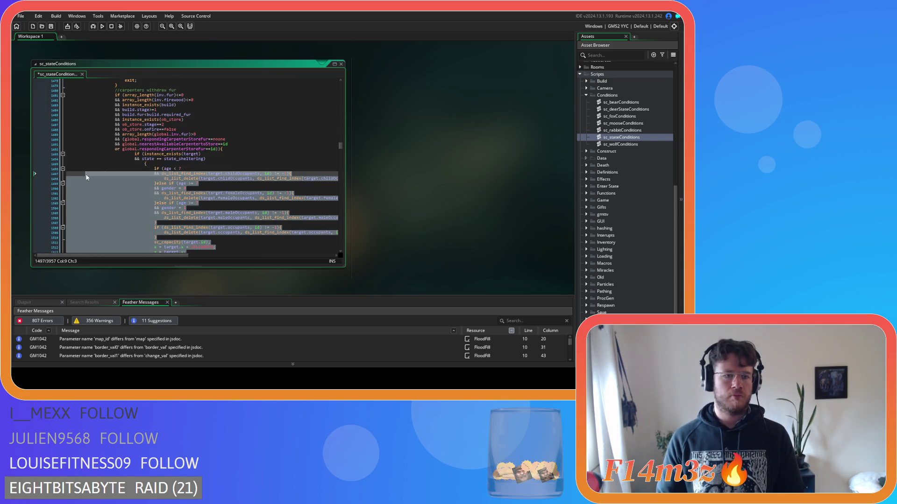
{"action": "left_click", "coordinate": [96, 154], "text": "shift"}
{"action": "key", "text": "shift+Tab"}
{"action": "left_click", "coordinate": [130, 164]}
{"action": "key", "text": "BackSpace"}
{"action": "key", "text": "BackSpace"}
{"action": "key", "text": "BackSpace"}
Step: Un-indent the rest of the nested block and tighten state==state_sheltering on line 1494
{"action": "scroll", "coordinate": [193, 224], "scroll_direction": "down", "scroll_amount": 2}
{"action": "mouse_move", "coordinate": [193, 225]}
{"action": "left_mouse_down"}
{"action": "mouse_move", "coordinate": [140, 226]}
{"action": "mouse_move", "coordinate": [85, 135]}
{"action": "left_mouse_up"}
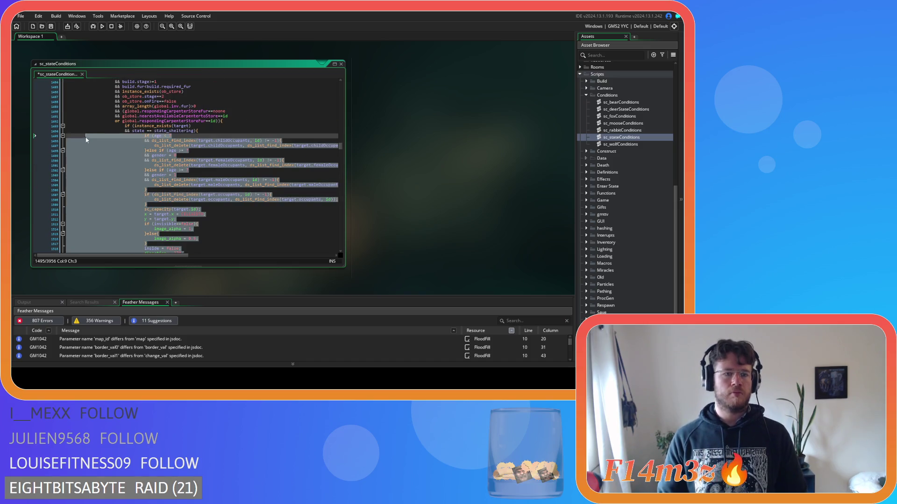
{"action": "key", "text": "shift+Tab"}
{"action": "left_click", "coordinate": [144, 131]}
{"action": "key", "text": "Delete"}
{"action": "key", "text": "Right"}
{"action": "key", "text": "Right"}
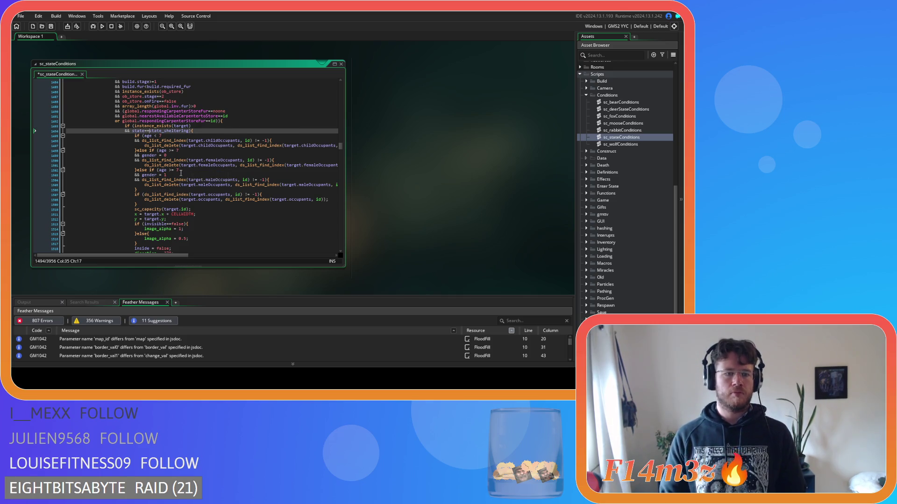
{"action": "scroll", "coordinate": [182, 176], "scroll_direction": "down", "scroll_amount": 1}
{"action": "scroll", "coordinate": [183, 175], "scroll_direction": "up", "scroll_amount": 6}
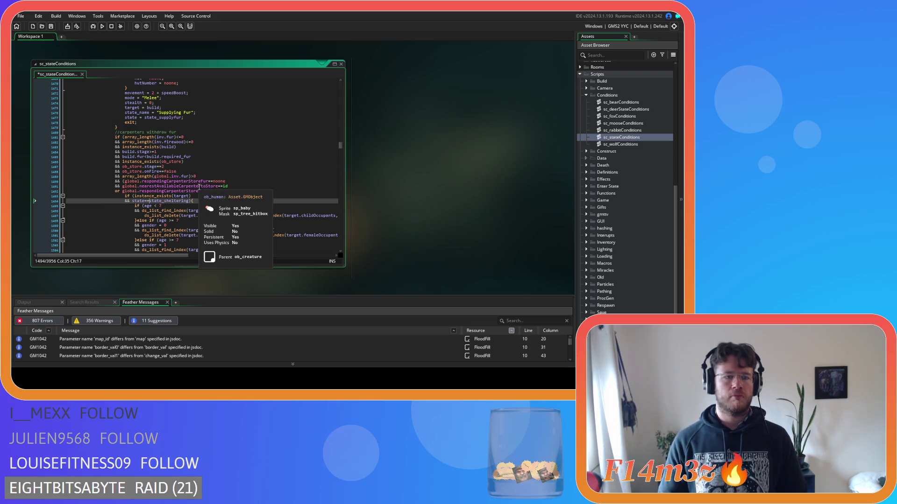
{"action": "scroll", "coordinate": [196, 180], "scroll_direction": "down", "scroll_amount": 13}
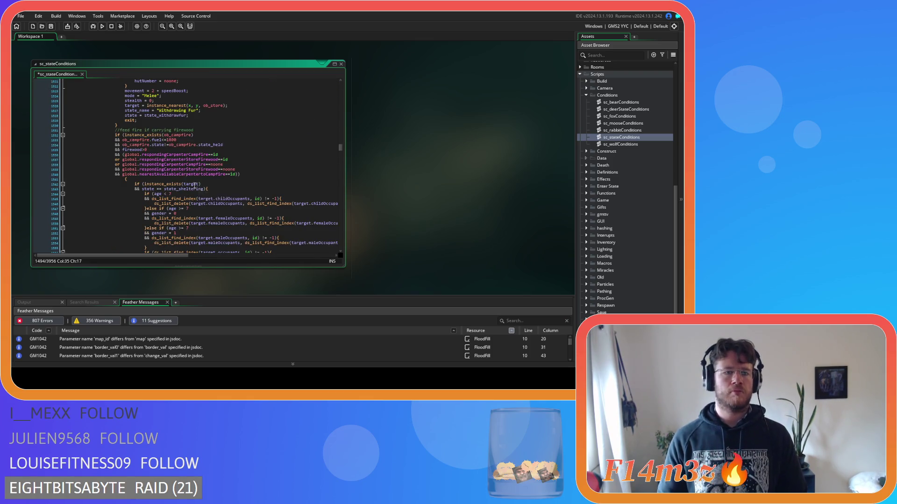
Step: Change the feed-campfire firewood check to array_length(inv.firewood)>0 and save the script
{"action": "double_click", "coordinate": [132, 149]}
{"action": "type", "text": "array_length(global.inv.water)"}
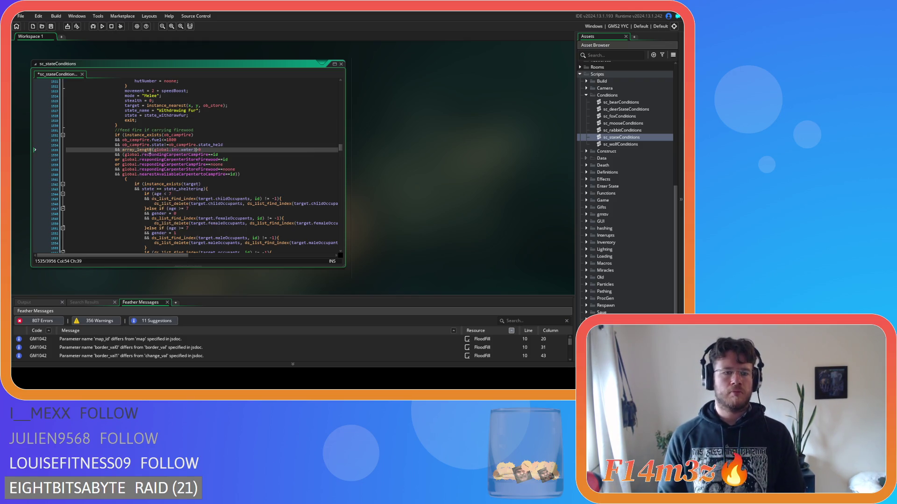
{"action": "left_click", "coordinate": [164, 149]}
{"action": "key", "text": "BackSpace"}
{"action": "key", "text": "BackSpace"}
{"action": "key", "text": "BackSpace"}
{"action": "key", "text": "Delete"}
{"action": "key", "text": "Delete"}
{"action": "key", "text": "Delete"}
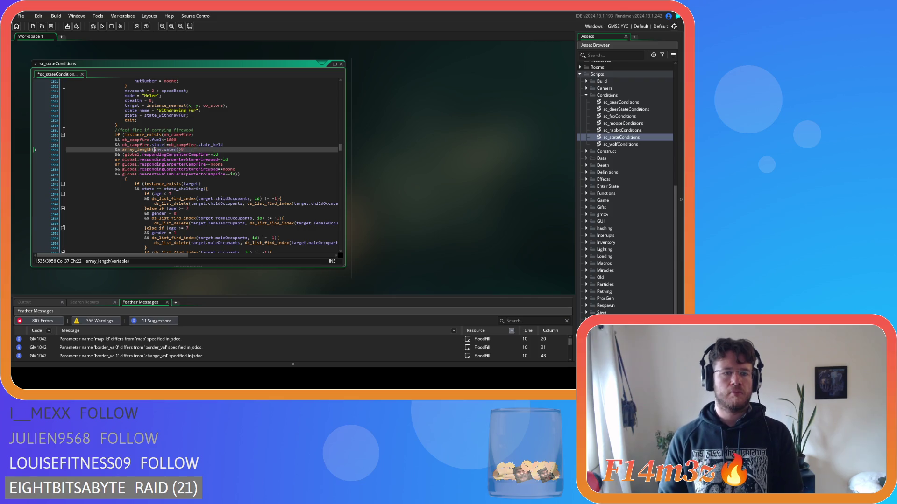
{"action": "type", "text": "firwood"}
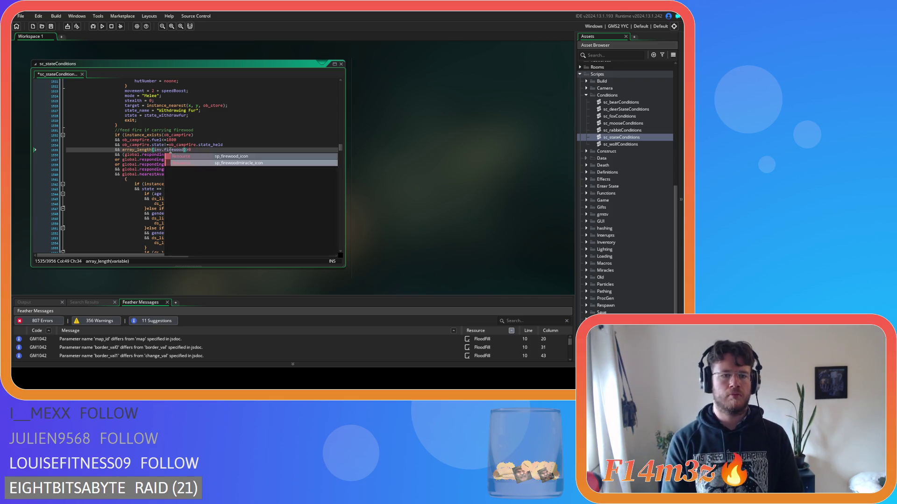
{"action": "left_click", "coordinate": [196, 145]}
{"action": "key", "text": "ctrl+s"}
Step: Join the feed-campfire opening brace onto its condition line and shift its body one level left
{"action": "left_click", "coordinate": [243, 163]}
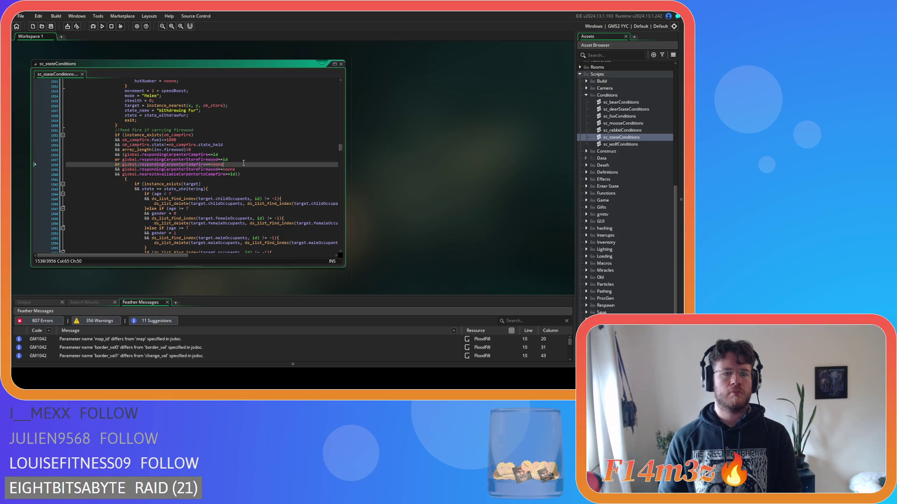
{"action": "scroll", "coordinate": [243, 163], "scroll_direction": "down", "scroll_amount": 3}
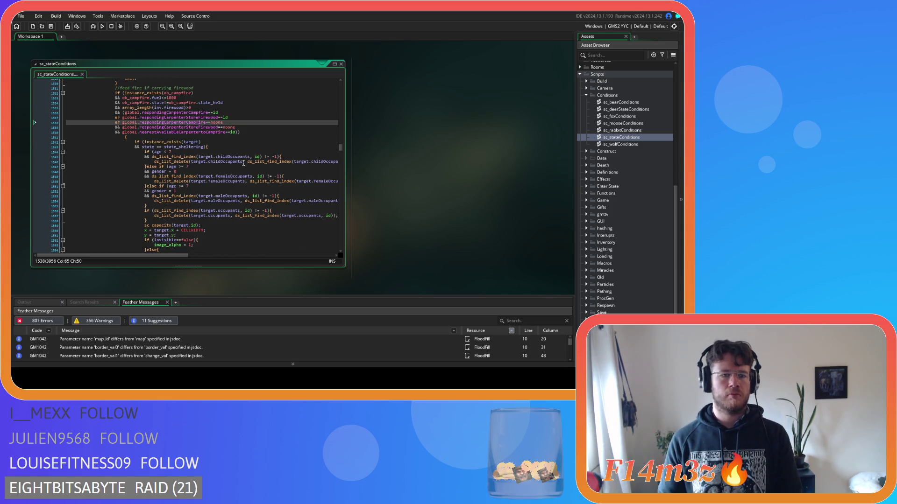
{"action": "left_click", "coordinate": [120, 138]}
{"action": "key", "text": "BackSpace"}
{"action": "key", "text": "BackSpace"}
{"action": "key", "text": "BackSpace"}
{"action": "scroll", "coordinate": [130, 210], "scroll_direction": "down", "scroll_amount": 6}
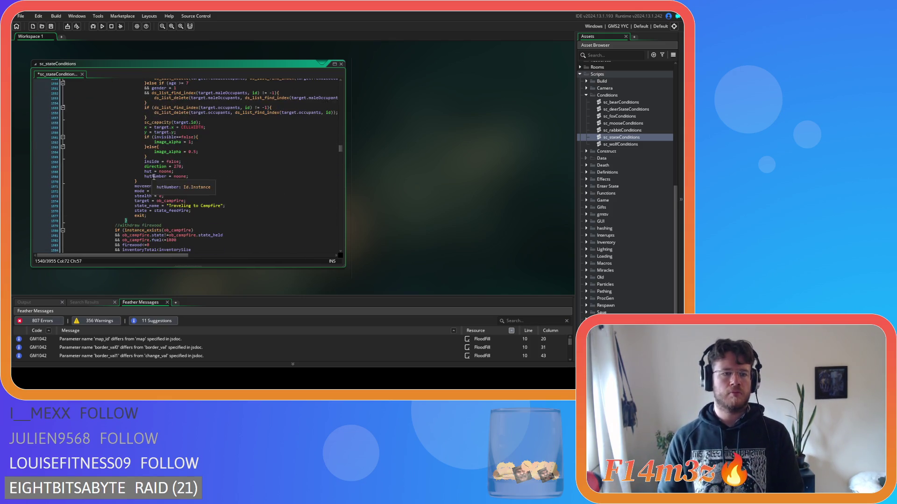
{"action": "mouse_move", "coordinate": [126, 221]}
{"action": "left_mouse_down"}
{"action": "mouse_move", "coordinate": [93, 201]}
{"action": "mouse_move", "coordinate": [75, 79]}
{"action": "mouse_move", "coordinate": [72, 121]}
{"action": "left_mouse_up"}
{"action": "key", "text": "Right"}
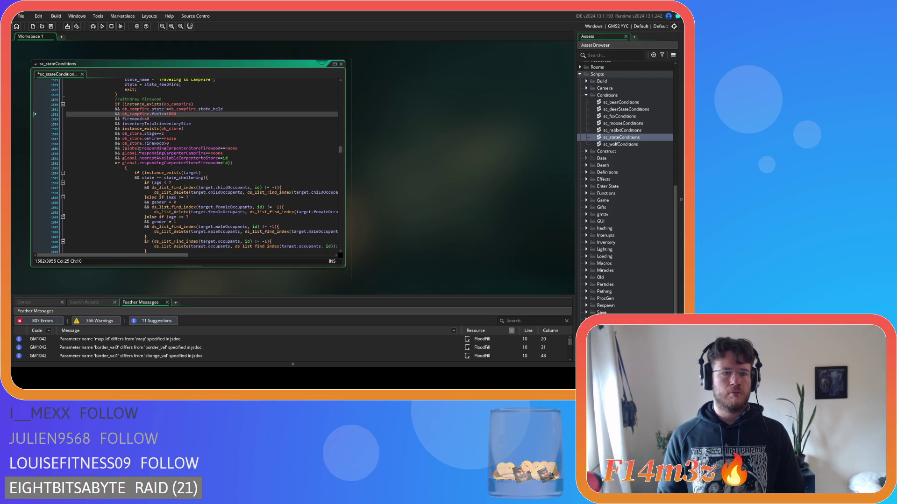
Step: Replace the bare firewood check on line 1583 with array_length(inv.firewood) and save
{"action": "double_click", "coordinate": [136, 119]}
{"action": "type", "text": "array_length(inv.water)"}
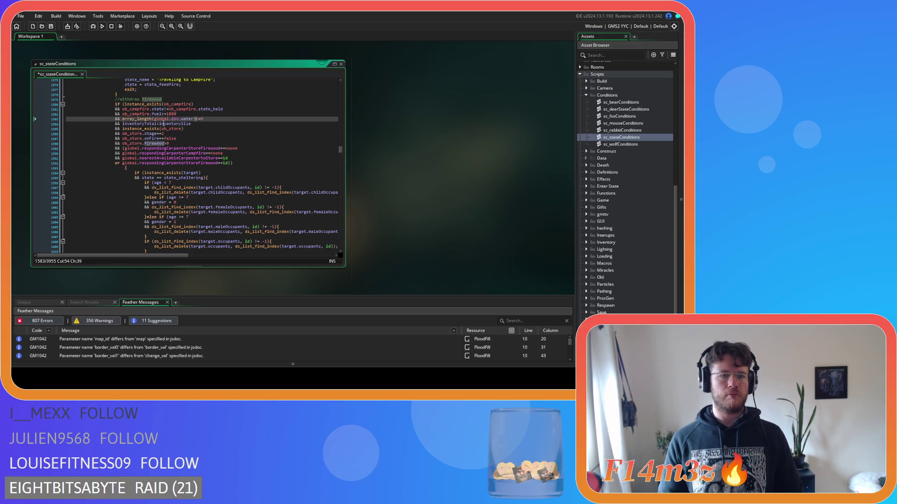
{"action": "type", "text": "inv.firewo"}
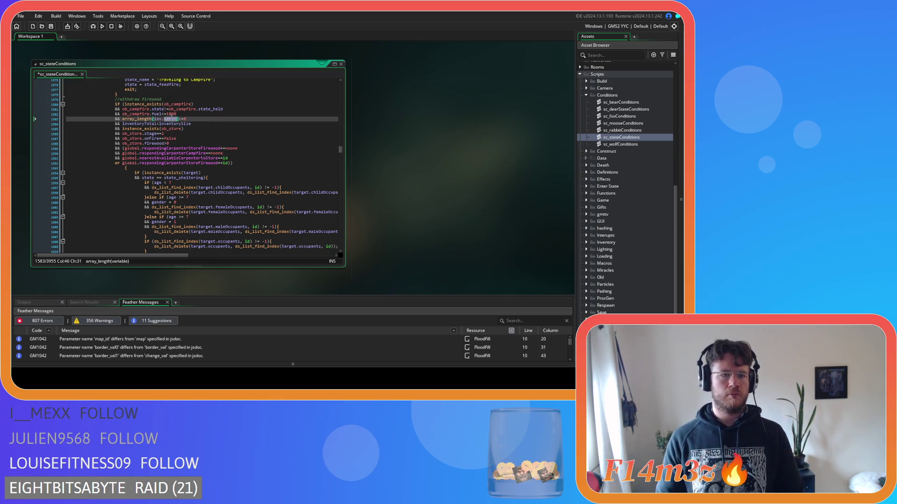
{"action": "type", "text": "od"}
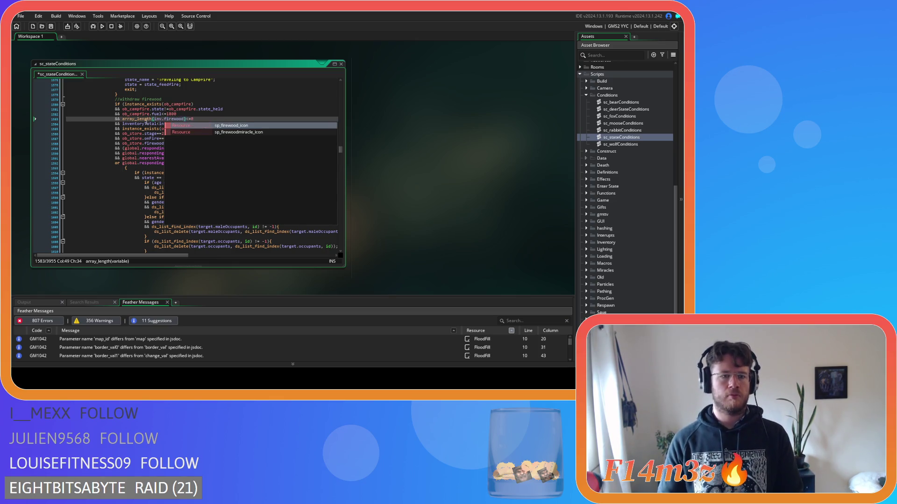
{"action": "left_click", "coordinate": [145, 120]}
{"action": "key", "text": "ctrl+s"}
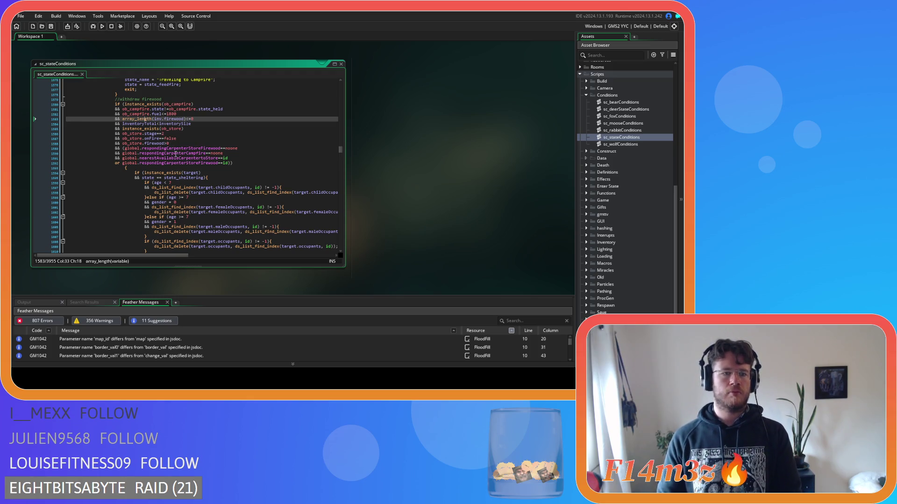
Step: Replace the store's firewood check on line 1588 with array_length(global.inv.firewood) and save
{"action": "left_click_drag", "start_coordinate": [167, 144], "coordinate": [128, 145]}
{"action": "type", "text": "array_length(global.inv.water"}
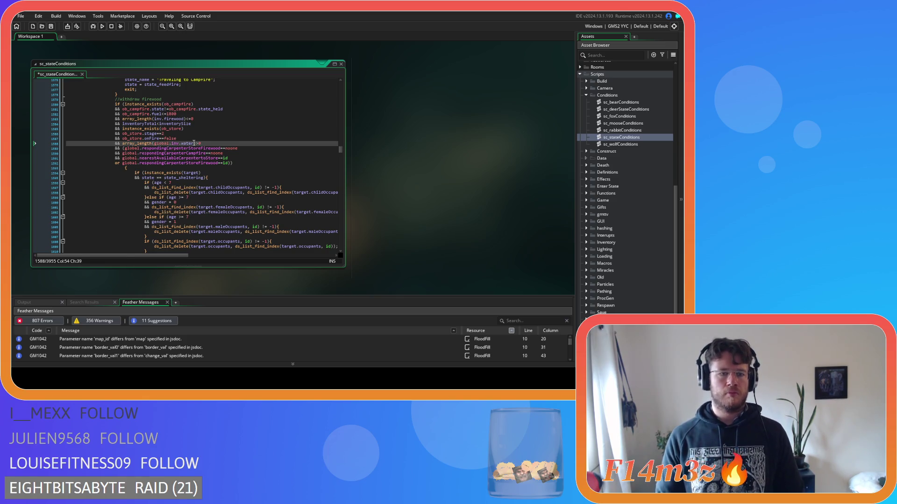
{"action": "double_click", "coordinate": [190, 143]}
{"action": "type", "text": "firewood"}
{"action": "key", "text": "End"}
{"action": "key", "text": "ctrl+s"}
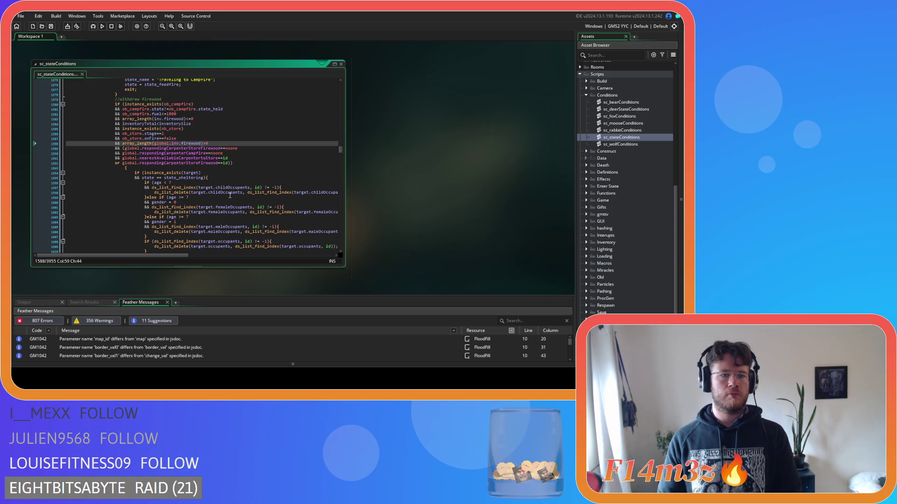
Step: Delete the inventoryTotal condition line from the withdraw-firewood block
{"action": "left_click_drag", "start_coordinate": [196, 120], "coordinate": [193, 124]}
{"action": "key", "text": "BackSpace"}
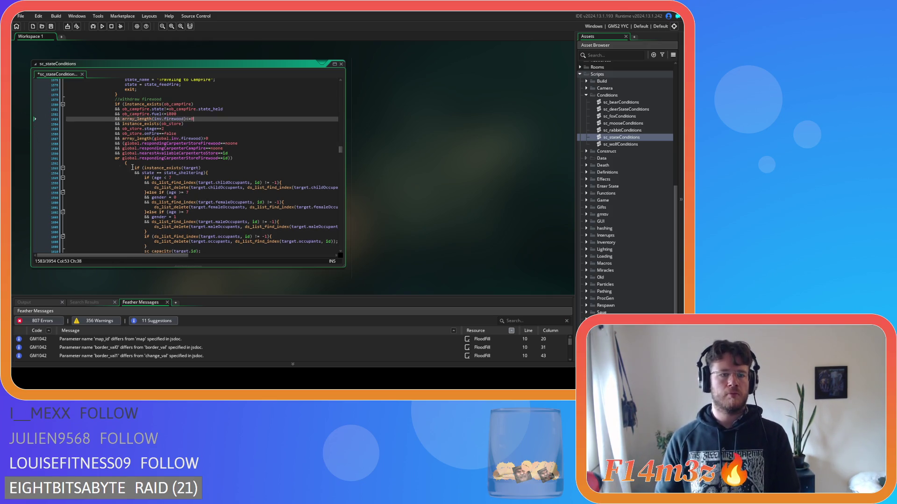
{"action": "scroll", "coordinate": [249, 163], "scroll_direction": "up", "scroll_amount": 5}
{"action": "scroll", "coordinate": [249, 163], "scroll_direction": "up", "scroll_amount": 15}
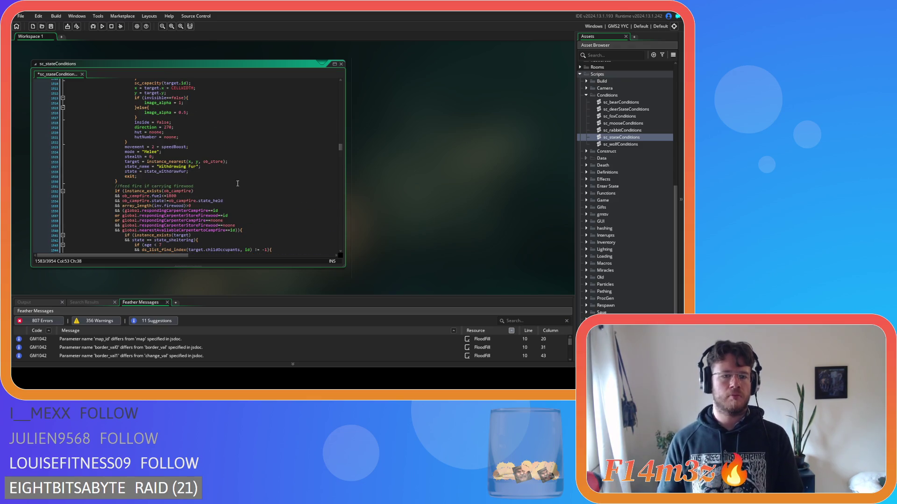
Step: Join the withdraw-firewood block's lone opening brace onto line 1591
{"action": "scroll", "coordinate": [237, 183], "scroll_direction": "down", "scroll_amount": 20}
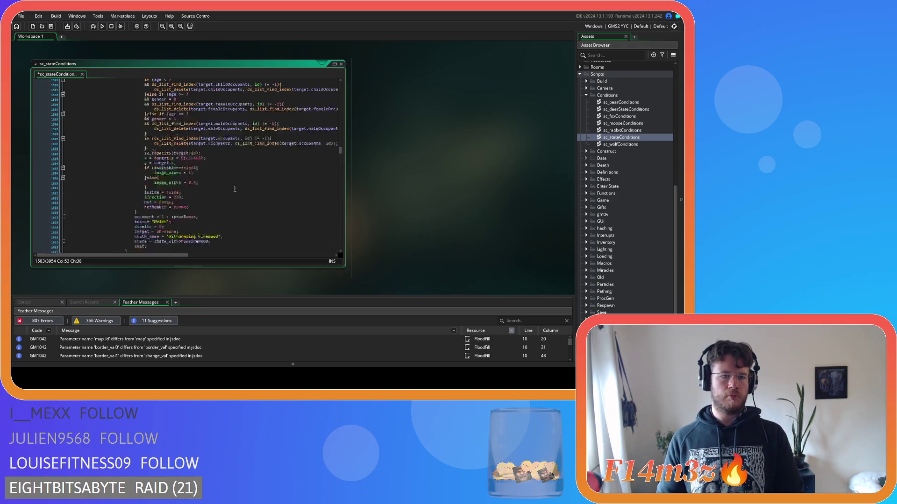
{"action": "scroll", "coordinate": [232, 196], "scroll_direction": "up", "scroll_amount": 9}
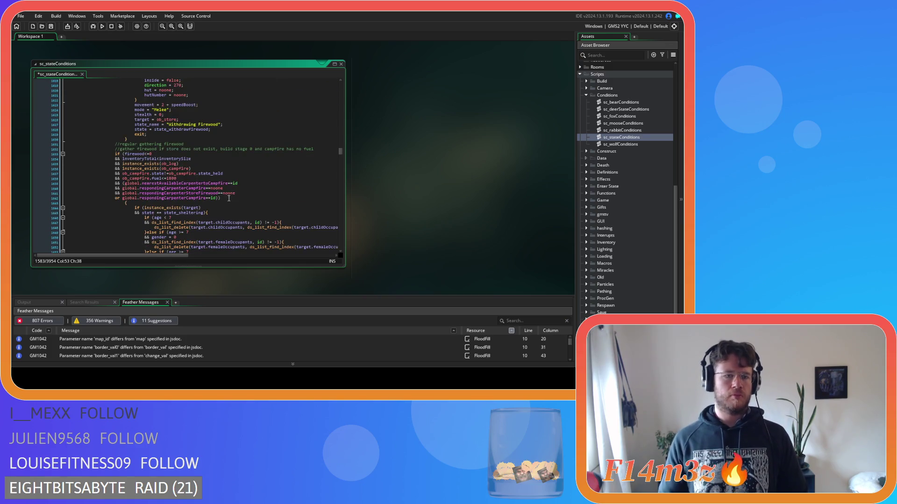
{"action": "scroll", "coordinate": [228, 199], "scroll_direction": "up", "scroll_amount": 3}
{"action": "left_click", "coordinate": [125, 121]}
{"action": "key", "text": "BackSpace"}
Step: Un-indent the withdraw-firewood block body one level with Shift+Tab and save
{"action": "scroll", "coordinate": [139, 177], "scroll_direction": "down", "scroll_amount": 6}
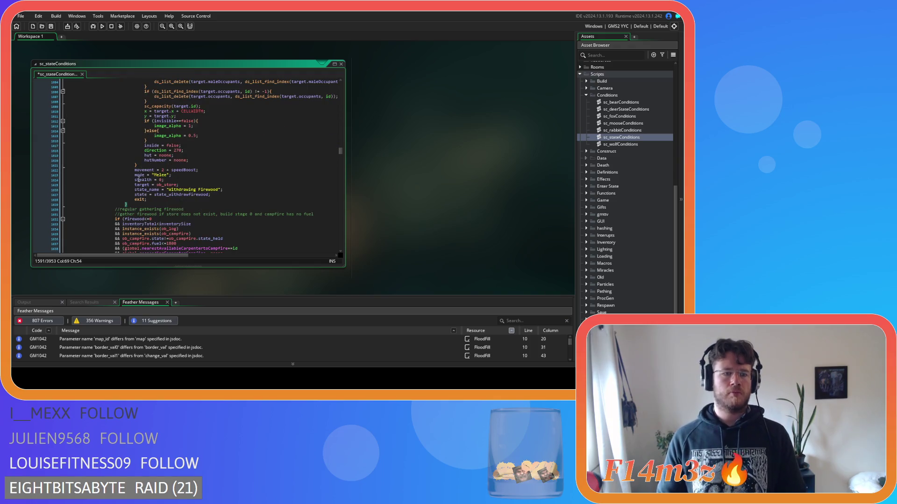
{"action": "mouse_move", "coordinate": [134, 205]}
{"action": "left_mouse_down"}
{"action": "mouse_move", "coordinate": [92, 124]}
{"action": "mouse_move", "coordinate": [70, 149]}
{"action": "left_mouse_up"}
{"action": "key", "text": "shift+Tab"}
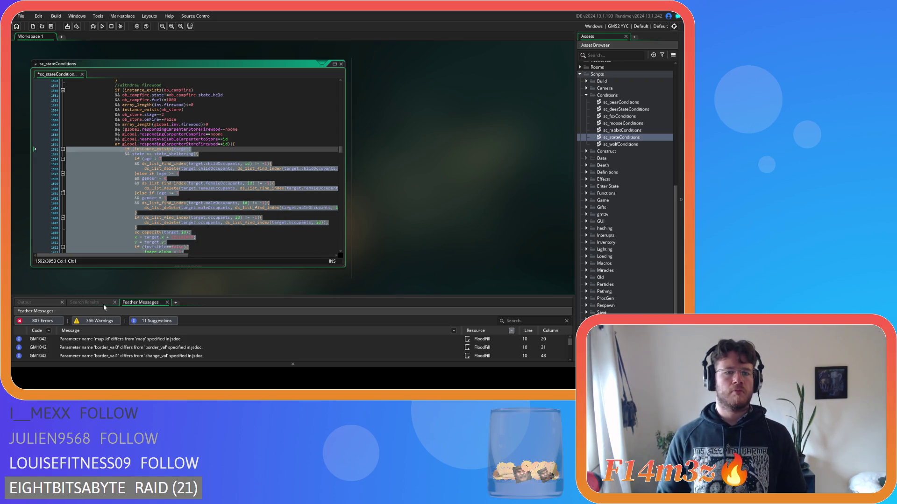
{"action": "left_click", "coordinate": [198, 218]}
{"action": "key", "text": "ctrl+s"}
Step: Remove the spaces around == so line 1593 reads state==state_sheltering, and save
{"action": "left_click", "coordinate": [154, 155]}
{"action": "key", "text": "BackSpace"}
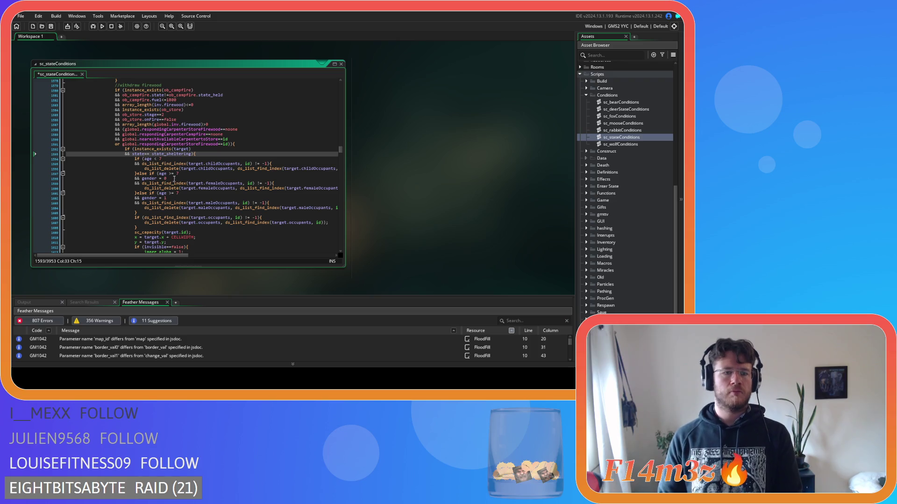
{"action": "key", "text": "Left"}
{"action": "key", "text": "Left"}
{"action": "key", "text": "BackSpace"}
{"action": "left_click", "coordinate": [219, 175]}
{"action": "key", "text": "ctrl+s"}
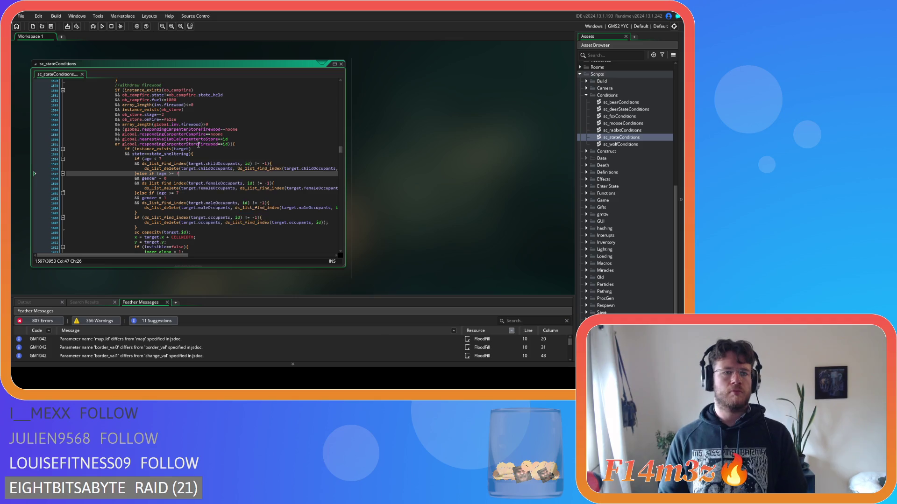
{"action": "scroll", "coordinate": [108, 166], "scroll_direction": "down", "scroll_amount": 5}
{"action": "scroll", "coordinate": [108, 166], "scroll_direction": "down", "scroll_amount": 10}
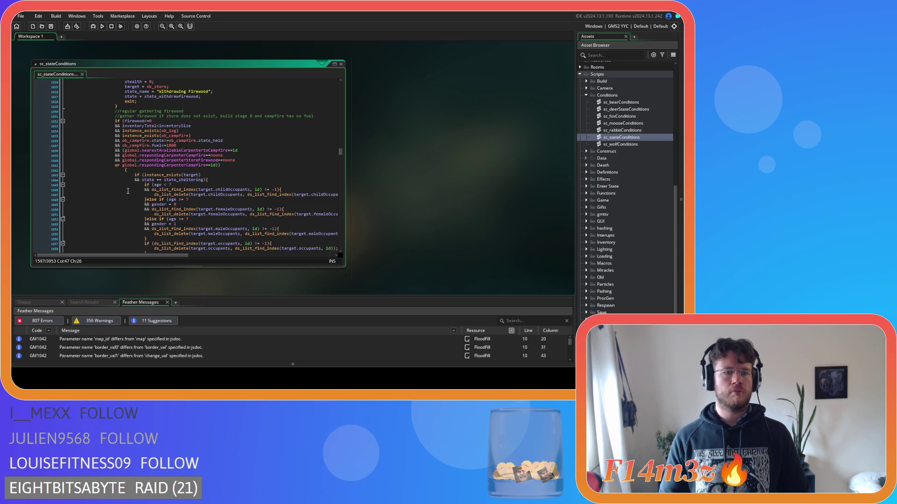
{"action": "scroll", "coordinate": [191, 133], "scroll_direction": "up", "scroll_amount": 16}
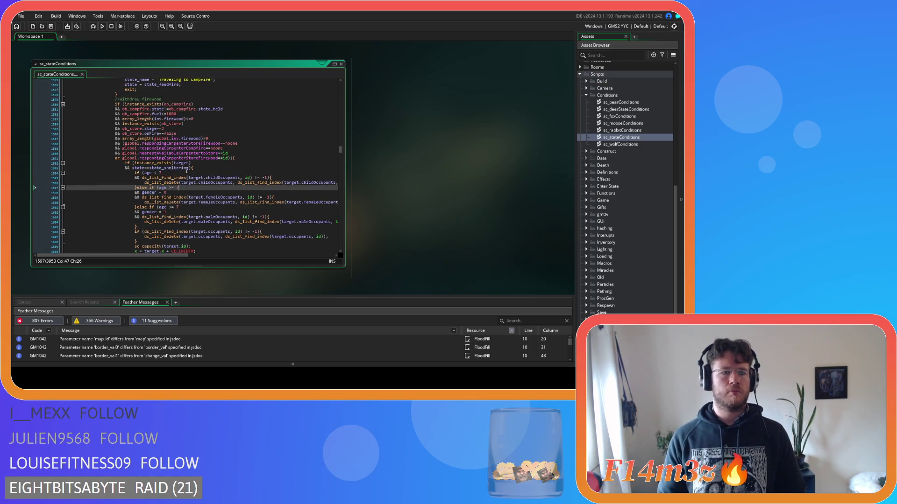
{"action": "scroll", "coordinate": [182, 191], "scroll_direction": "down", "scroll_amount": 10}
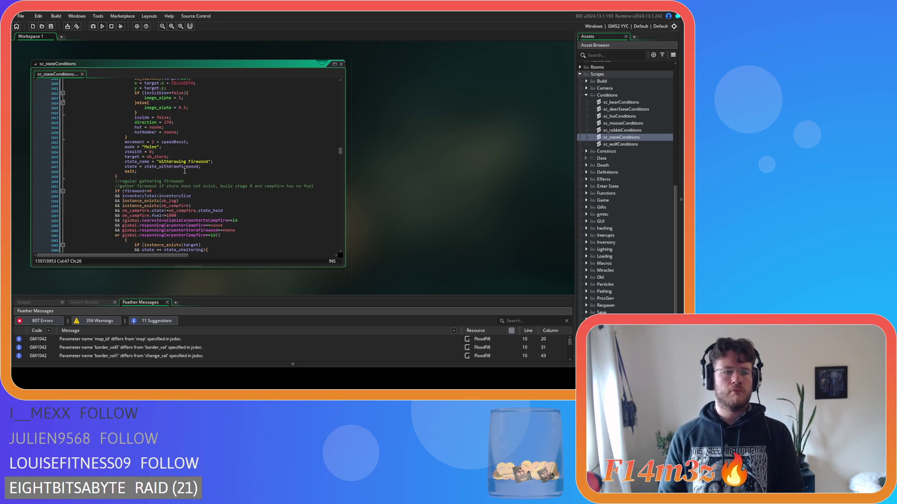
Step: Delete the inventoryTotal condition line from the firewood-gathering block
{"action": "left_click", "coordinate": [194, 195]}
{"action": "key", "text": "shift+Home"}
{"action": "key", "text": "BackSpace"}
{"action": "key", "text": "BackSpace"}
Step: Replace firewood on line 1632 with array_length(inv.firewood)
{"action": "double_click", "coordinate": [136, 191]}
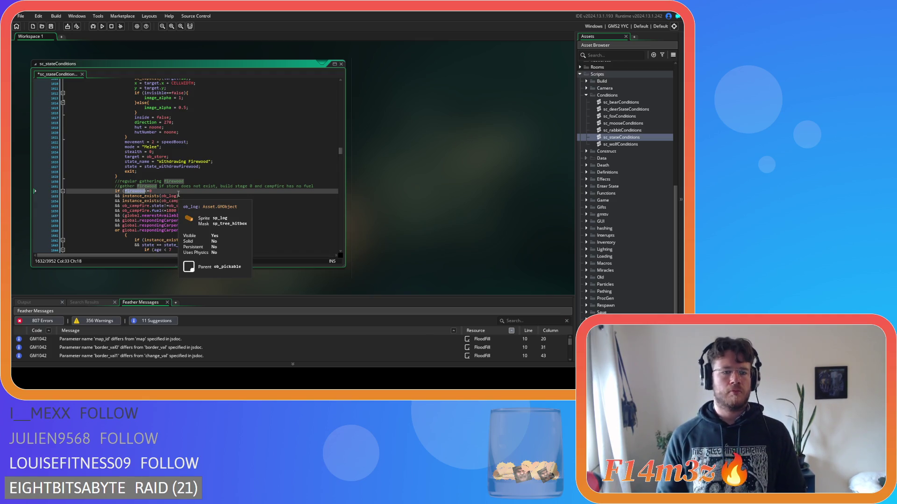
{"action": "type", "text": "array_length(global.inv.water)"}
{"action": "left_click", "coordinate": [167, 191]}
{"action": "key", "text": "Delete"}
{"action": "key", "text": "Delete"}
{"action": "key", "text": "Delete"}
{"action": "key", "text": "BackSpace"}
{"action": "key", "text": "BackSpace"}
{"action": "key", "text": "BackSpace"}
{"action": "left_click", "coordinate": [170, 191]}
{"action": "double_click", "coordinate": [170, 191]}
{"action": "type", "text": "firewood"}
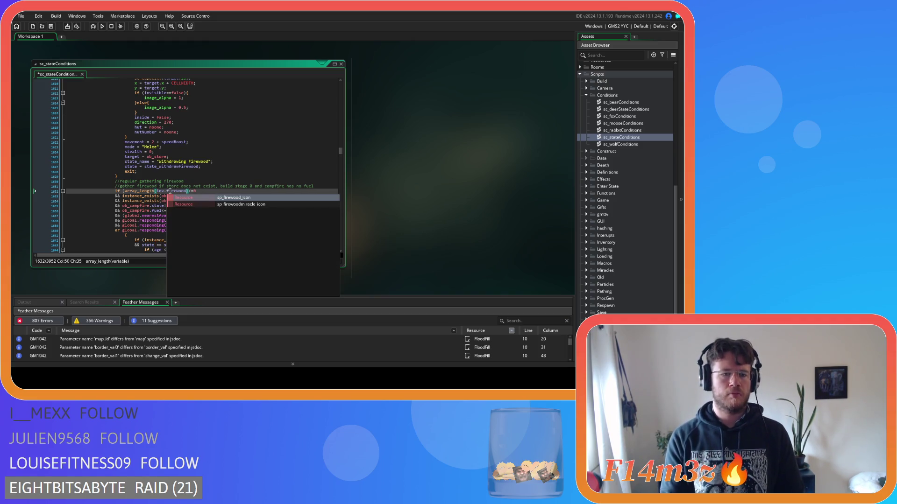
{"action": "left_click", "coordinate": [139, 211]}
Step: Join the gathering block's opening brace onto line 1640 and shift its body one level left
{"action": "scroll", "coordinate": [204, 210], "scroll_direction": "down", "scroll_amount": 3}
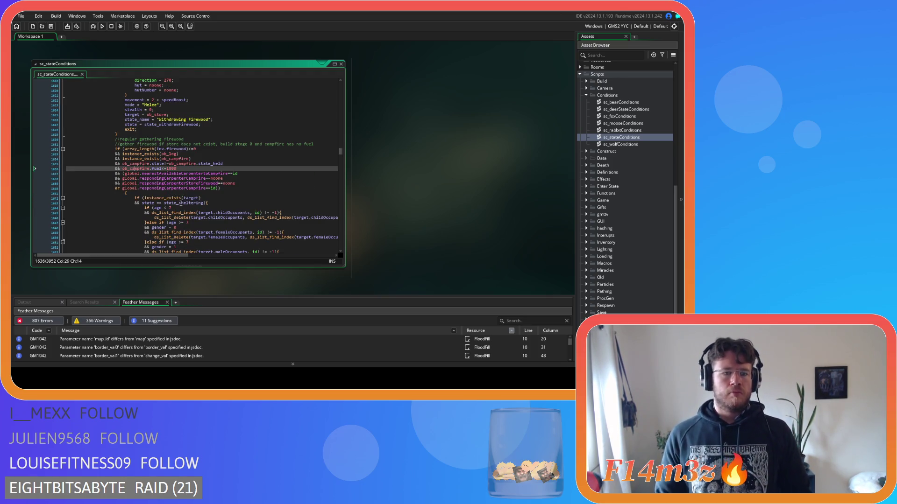
{"action": "mouse_move", "coordinate": [174, 215]}
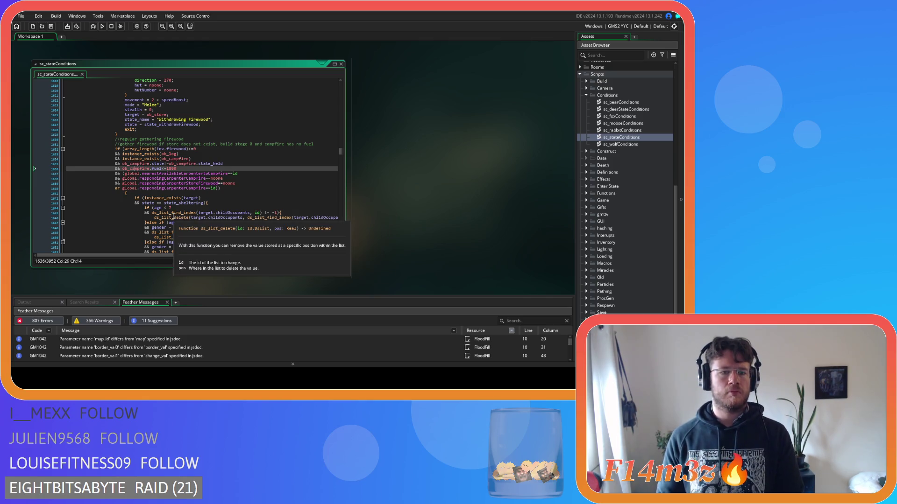
{"action": "left_click", "coordinate": [125, 193]}
{"action": "key", "text": "BackSpace"}
{"action": "key", "text": "BackSpace"}
{"action": "key", "text": "BackSpace"}
{"action": "scroll", "coordinate": [178, 230], "scroll_direction": "down", "scroll_amount": 7}
{"action": "mouse_move", "coordinate": [178, 231]}
{"action": "left_mouse_down"}
{"action": "mouse_move", "coordinate": [126, 199]}
{"action": "mouse_move", "coordinate": [40, 125]}
{"action": "mouse_move", "coordinate": [47, 118]}
{"action": "left_mouse_up"}
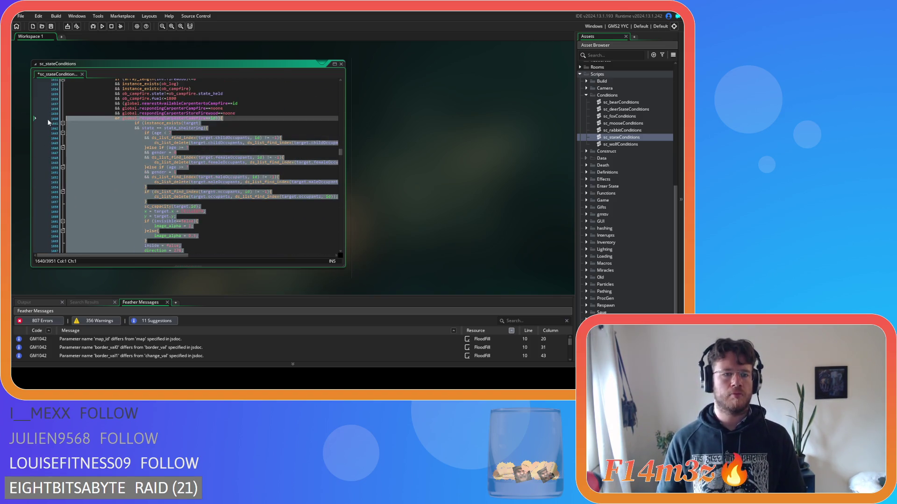
{"action": "scroll", "coordinate": [120, 165], "scroll_direction": "down", "scroll_amount": 10}
{"action": "key", "text": "Right"}
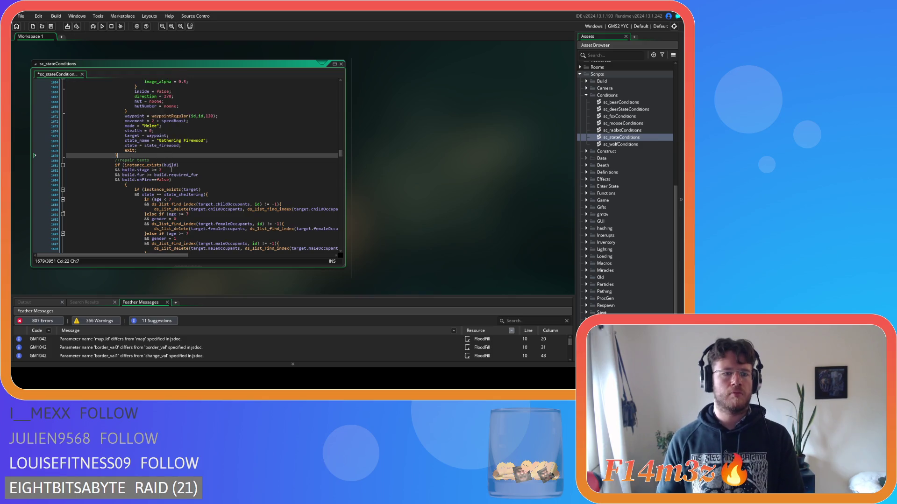
Step: Remove the spaces around >= in the build stage and fur comparisons on lines 1682–1683
{"action": "scroll", "coordinate": [171, 169], "scroll_direction": "down", "scroll_amount": 3}
{"action": "key", "text": "ctrl+s"}
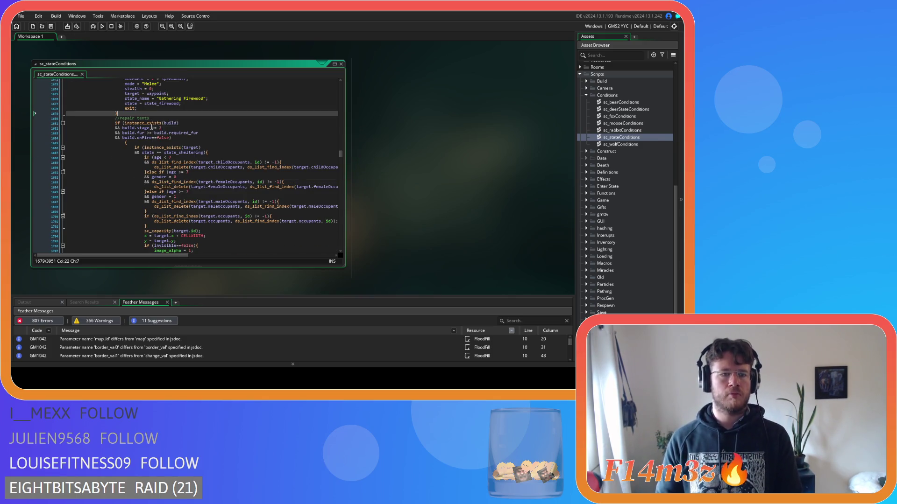
{"action": "left_click", "coordinate": [153, 128]}
{"action": "key", "text": "BackSpace"}
{"action": "left_click", "coordinate": [153, 133]}
{"action": "key", "text": "BackSpace"}
{"action": "key", "text": "BackSpace"}
{"action": "key", "text": "BackSpace"}
{"action": "type", "text": ">="}
Step: Join the repair-tents opening brace onto its condition line at 1684
{"action": "left_click", "coordinate": [187, 142]}
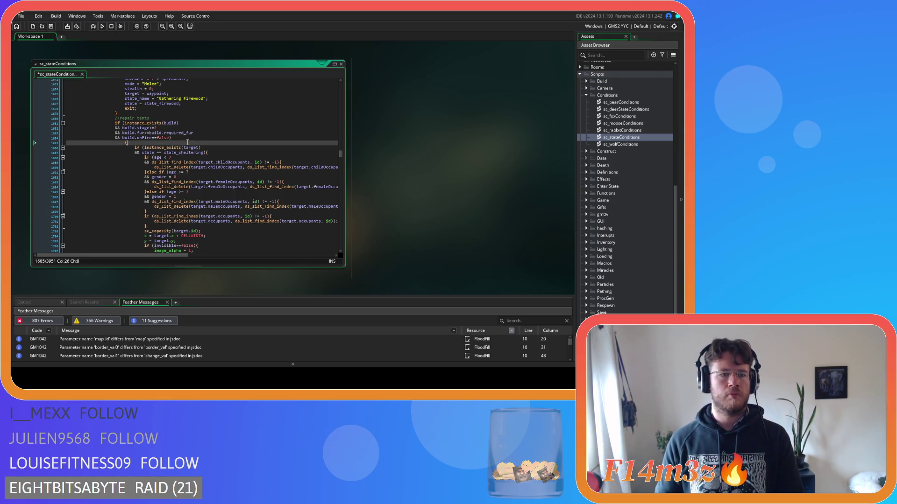
{"action": "key", "text": "BackSpace"}
{"action": "key", "text": "BackSpace"}
{"action": "key", "text": "BackSpace"}
{"action": "scroll", "coordinate": [127, 218], "scroll_direction": "down", "scroll_amount": 7}
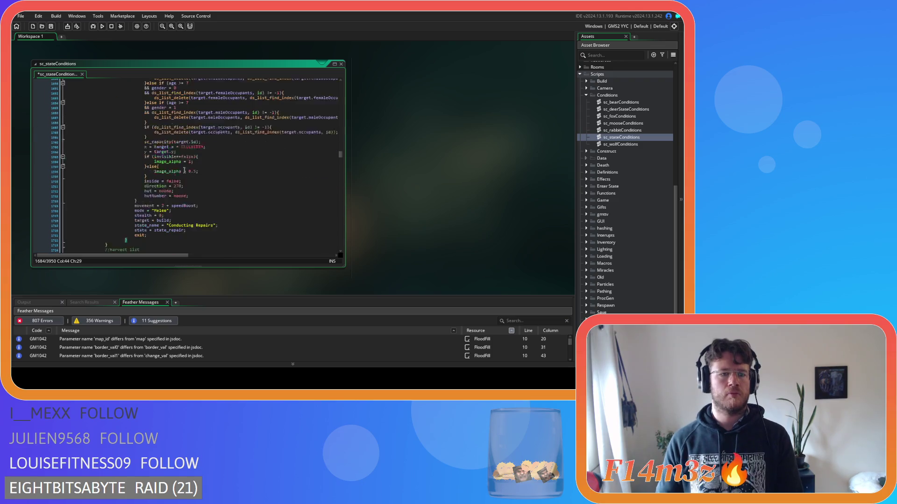
{"action": "scroll", "coordinate": [132, 227], "scroll_direction": "up", "scroll_amount": 6}
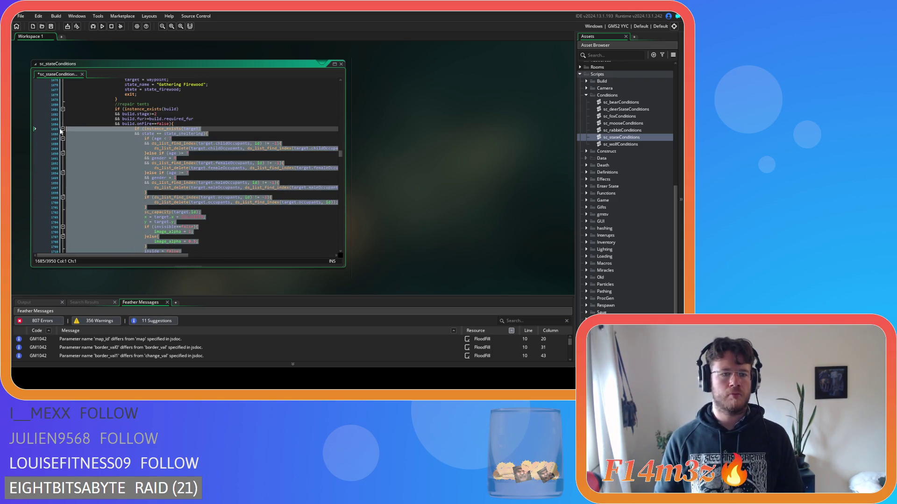
{"action": "left_click", "coordinate": [168, 185]}
{"action": "scroll", "coordinate": [166, 185], "scroll_direction": "down", "scroll_amount": 12}
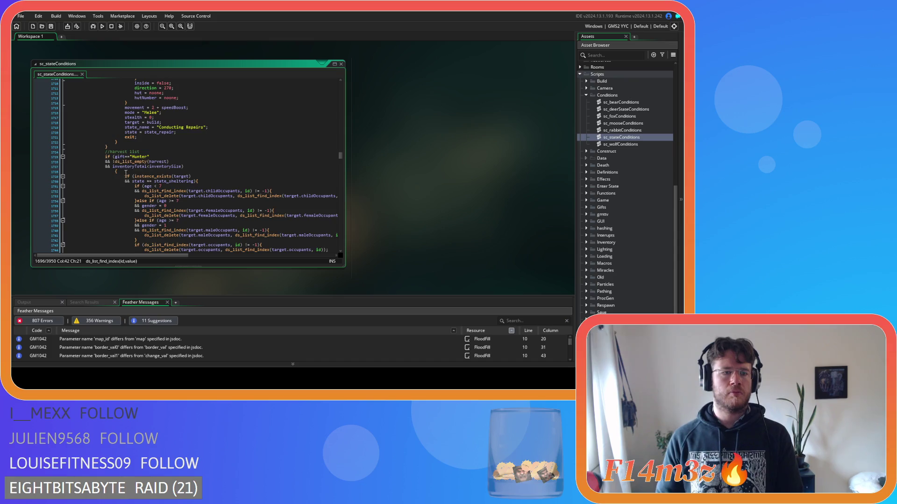
{"action": "scroll", "coordinate": [127, 173], "scroll_direction": "down", "scroll_amount": 3}
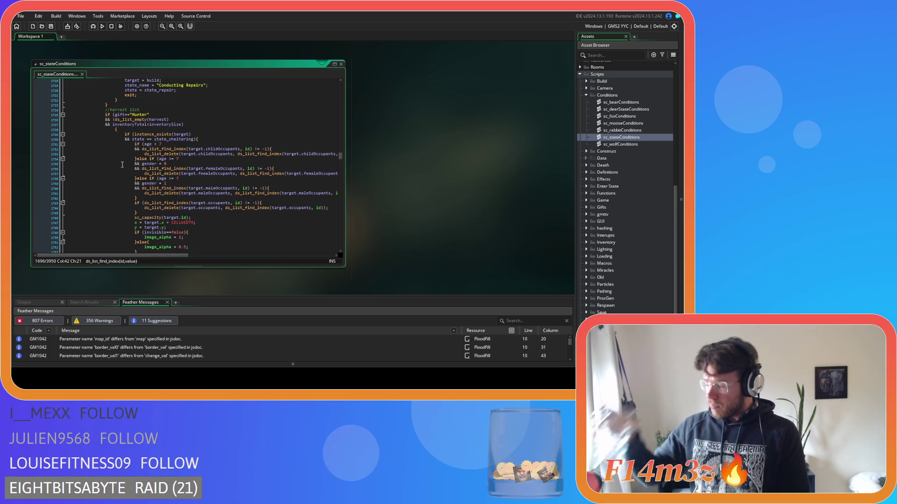
Step: Join the harvest-list block's opening brace onto its condition line and save
{"action": "left_click", "coordinate": [135, 144]}
{"action": "left_click_drag", "start_coordinate": [116, 129], "coordinate": [85, 132]}
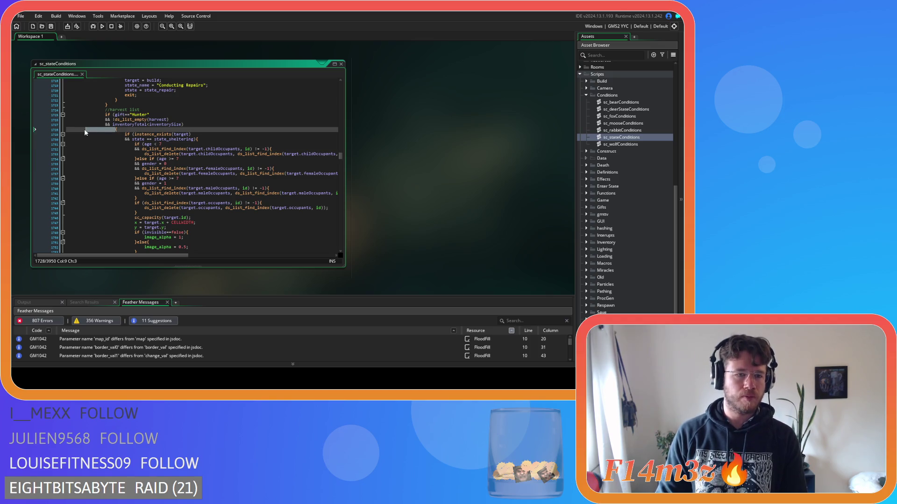
{"action": "key", "text": "BackSpace"}
{"action": "key", "text": "BackSpace"}
{"action": "scroll", "coordinate": [121, 156], "scroll_direction": "down", "scroll_amount": 7}
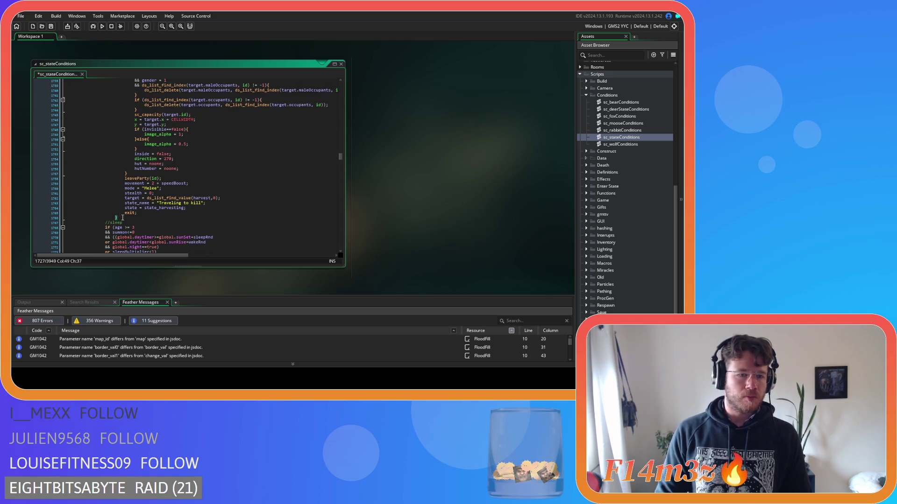
{"action": "scroll", "coordinate": [94, 159], "scroll_direction": "up", "scroll_amount": 8}
{"action": "left_click", "coordinate": [121, 178]}
{"action": "key", "text": "ctrl+s"}
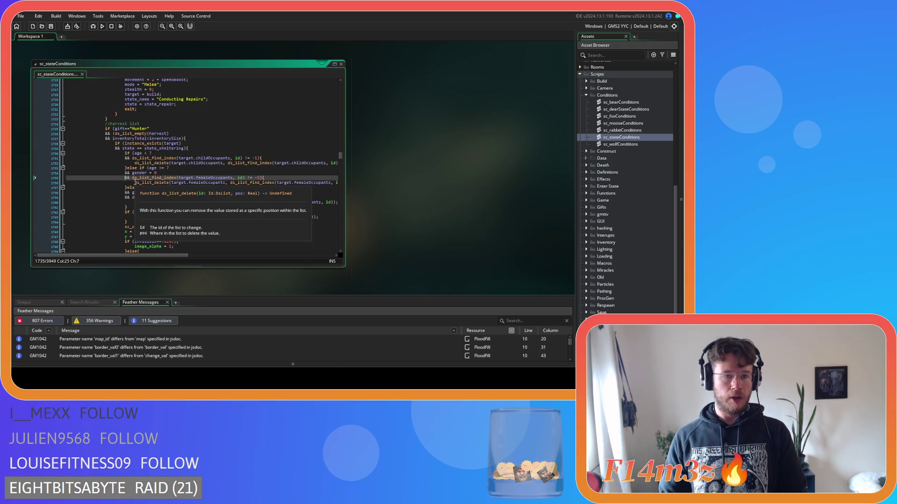
Step: Delete the inventoryTotal(inventorySize) line so the condition ends at !ds_list_empty(harvest), and save
{"action": "left_click", "coordinate": [175, 168]}
{"action": "left_click_drag", "start_coordinate": [182, 139], "coordinate": [65, 138]}
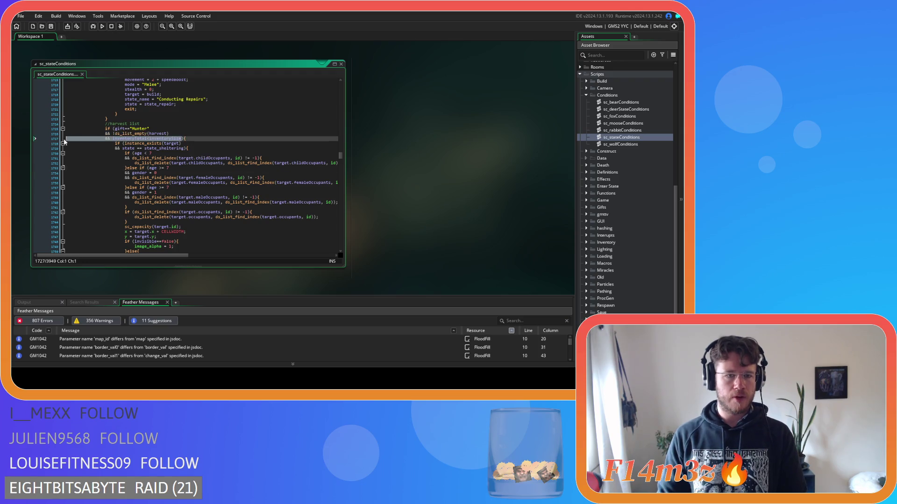
{"action": "key", "text": "BackSpace"}
{"action": "key", "text": "BackSpace"}
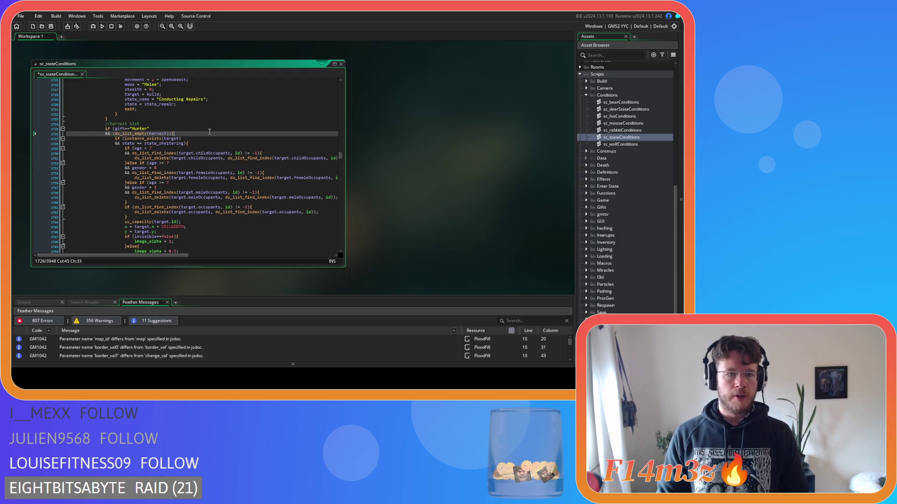
{"action": "key", "text": "ctrl+s"}
{"action": "scroll", "coordinate": [209, 132], "scroll_direction": "up", "scroll_amount": 15}
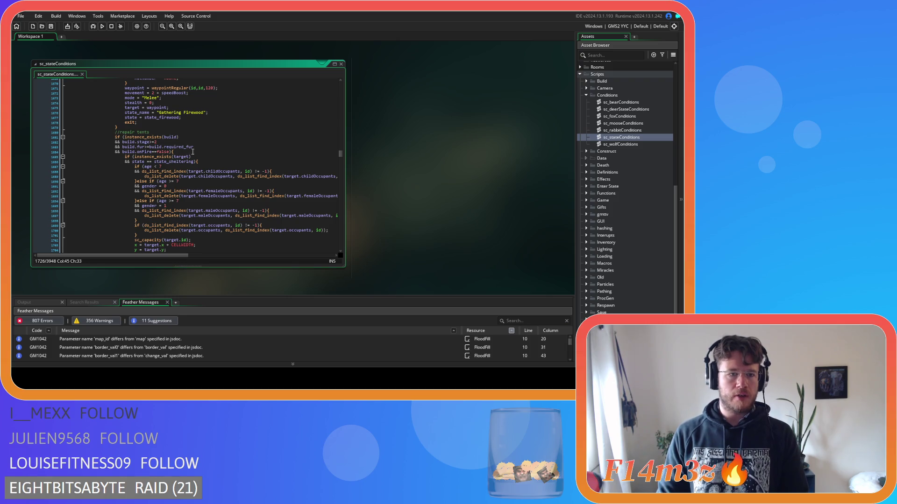
{"action": "scroll", "coordinate": [233, 159], "scroll_direction": "down", "scroll_amount": 20}
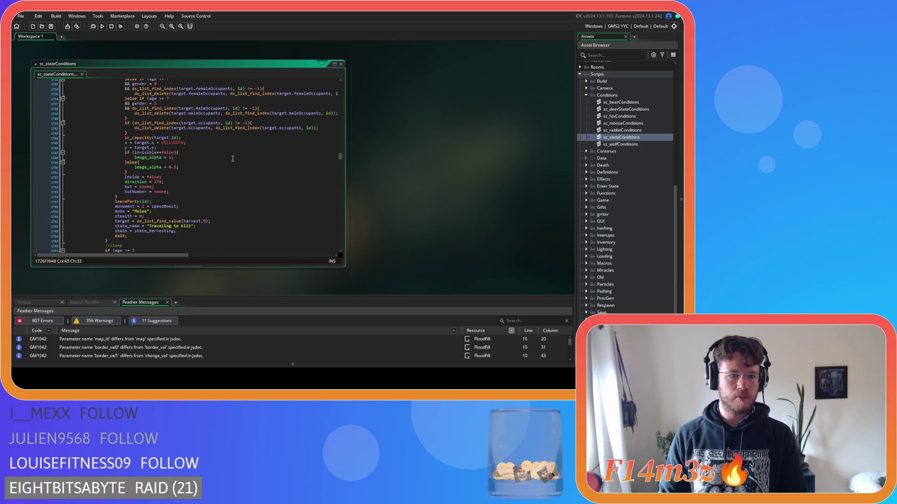
{"action": "scroll", "coordinate": [232, 159], "scroll_direction": "down", "scroll_amount": 6}
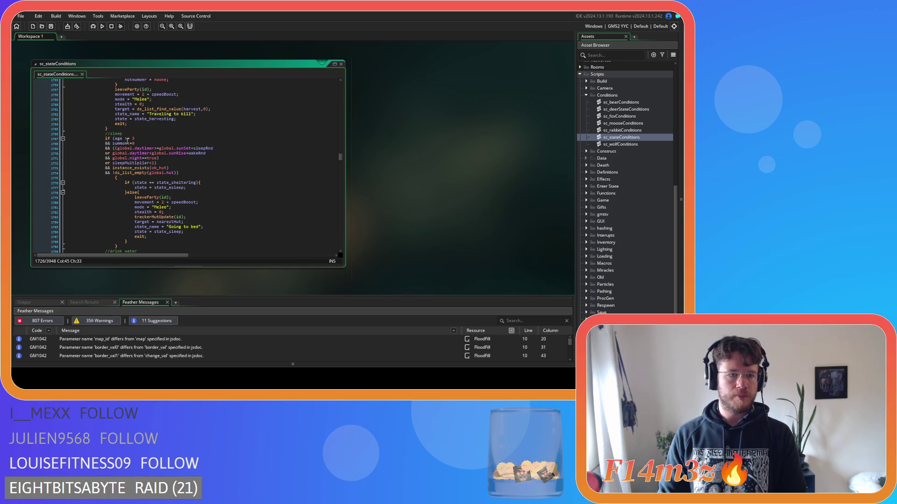
Step: Tighten the sleep check from 'age >= 3' to age>=3 and save
{"action": "left_click", "coordinate": [127, 139]}
{"action": "key", "text": "Delete"}
{"action": "key", "text": "Delete"}
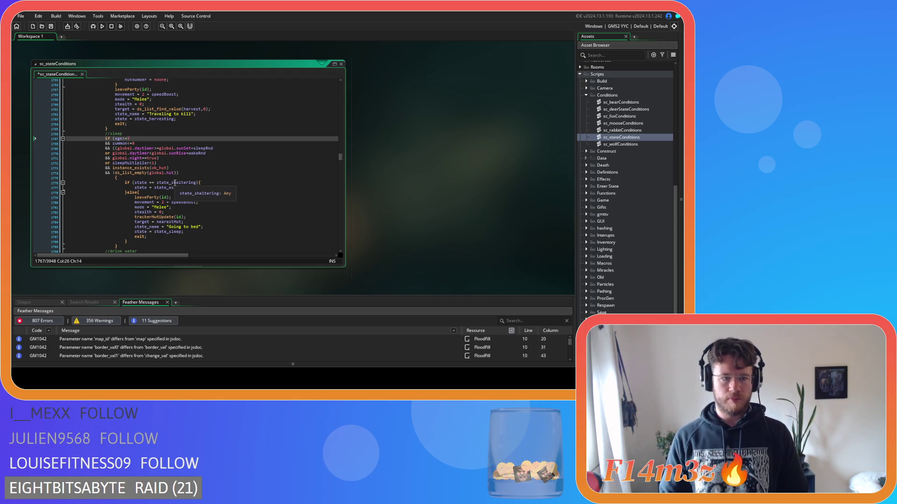
{"action": "key", "text": "ctrl+s"}
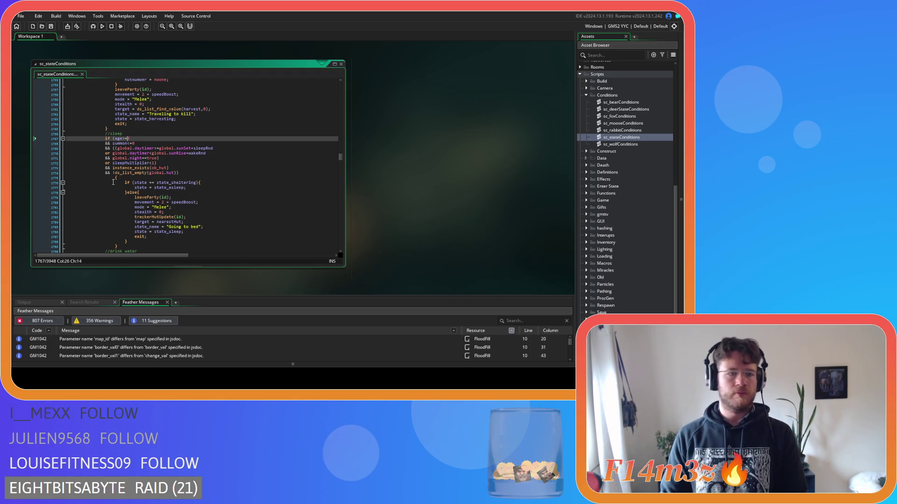
Step: Join the sleep brace onto the !ds_list_empty(global.hut) line, outdent the body, and save
{"action": "left_click_drag", "start_coordinate": [111, 179], "coordinate": [66, 180]}
{"action": "key", "text": "BackSpace"}
{"action": "key", "text": "BackSpace"}
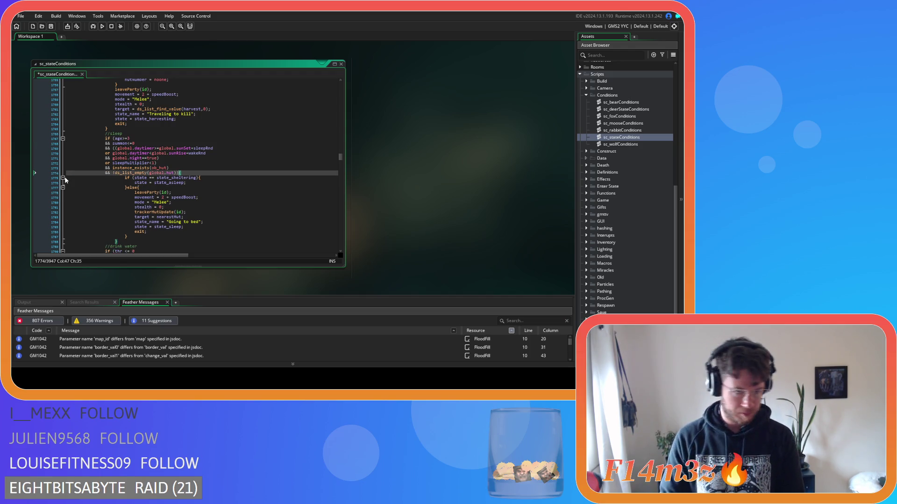
{"action": "left_click_drag", "start_coordinate": [116, 239], "coordinate": [69, 179]}
{"action": "key", "text": "shift+Tab"}
{"action": "left_click", "coordinate": [172, 185]}
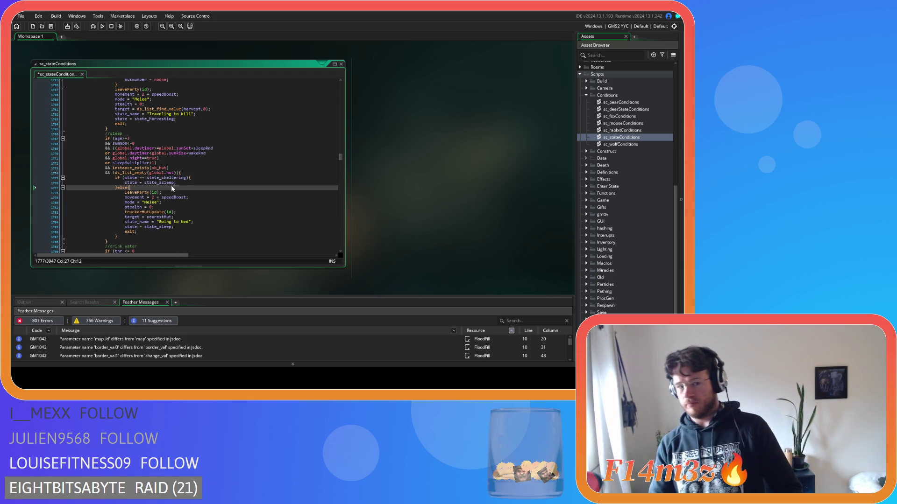
{"action": "key", "text": "ctrl+s"}
{"action": "scroll", "coordinate": [175, 186], "scroll_direction": "down", "scroll_amount": 6}
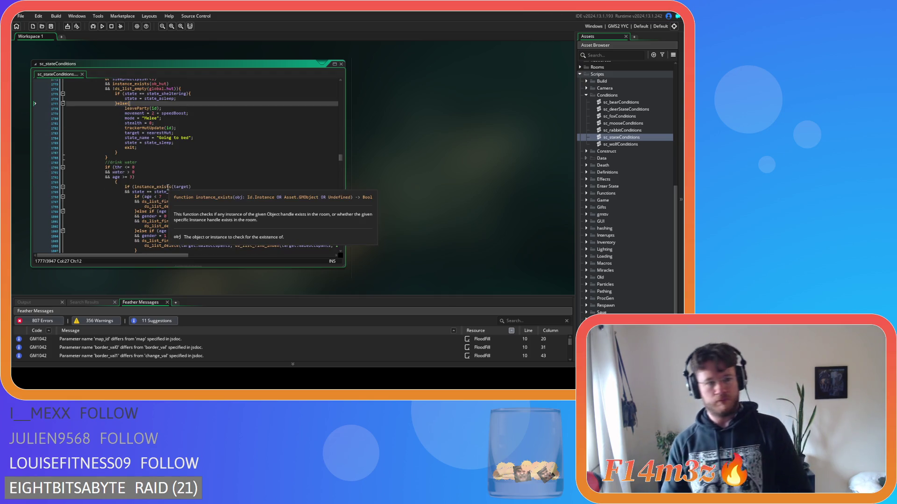
Step: Remove the operator spacing so the checks read thr<=0, water>0 and age>=3
{"action": "left_click", "coordinate": [127, 167]}
{"action": "key", "text": "BackSpace"}
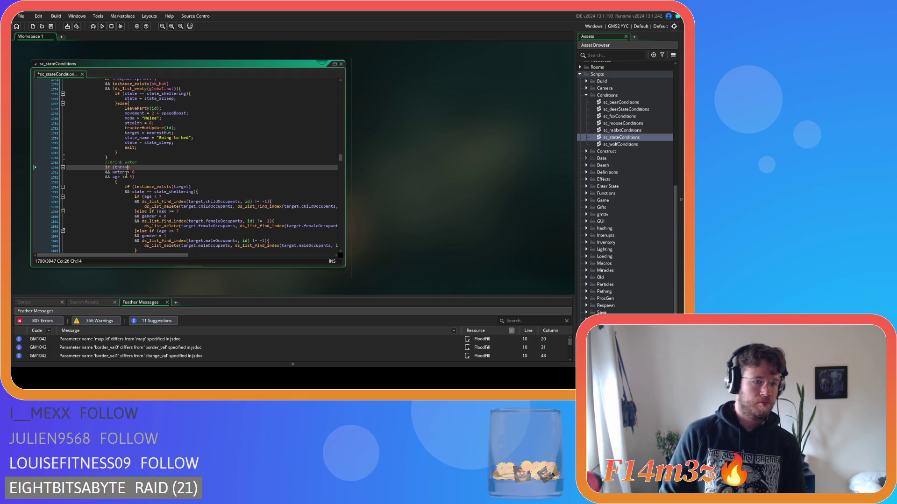
{"action": "left_click", "coordinate": [127, 172]}
{"action": "key", "text": "BackSpace"}
{"action": "left_click", "coordinate": [123, 176]}
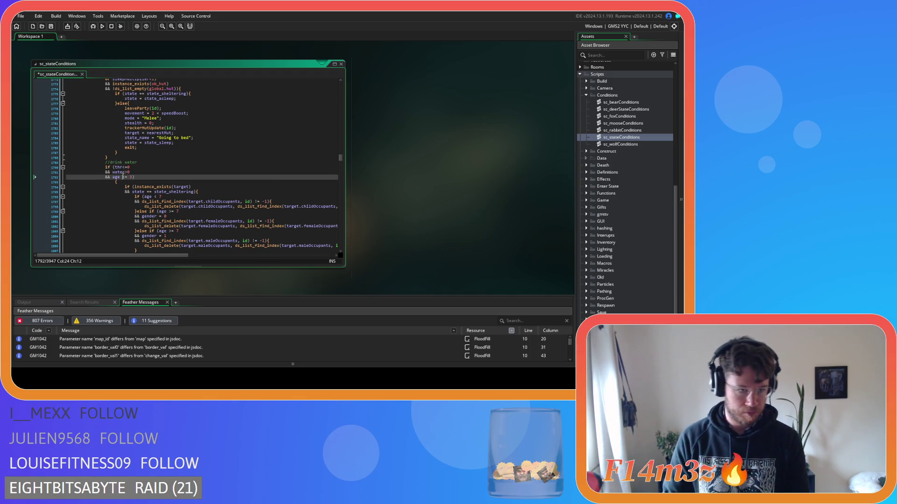
{"action": "key", "text": "BackSpace"}
{"action": "key", "text": "Right"}
{"action": "key", "text": "Right"}
{"action": "key", "text": "Delete"}
Step: Join the drink-water brace onto the age line, outdent the block body one level, and save
{"action": "left_click", "coordinate": [112, 182]}
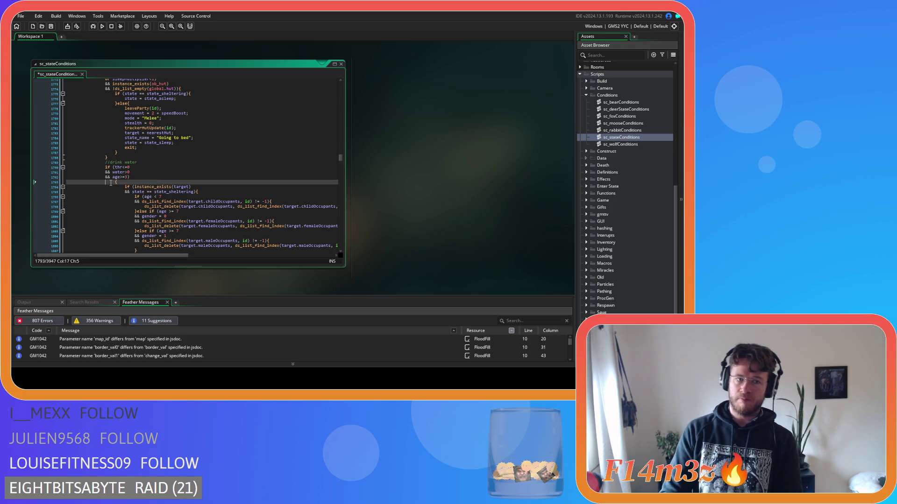
{"action": "key", "text": "BackSpace"}
{"action": "key", "text": "BackSpace"}
{"action": "key", "text": "BackSpace"}
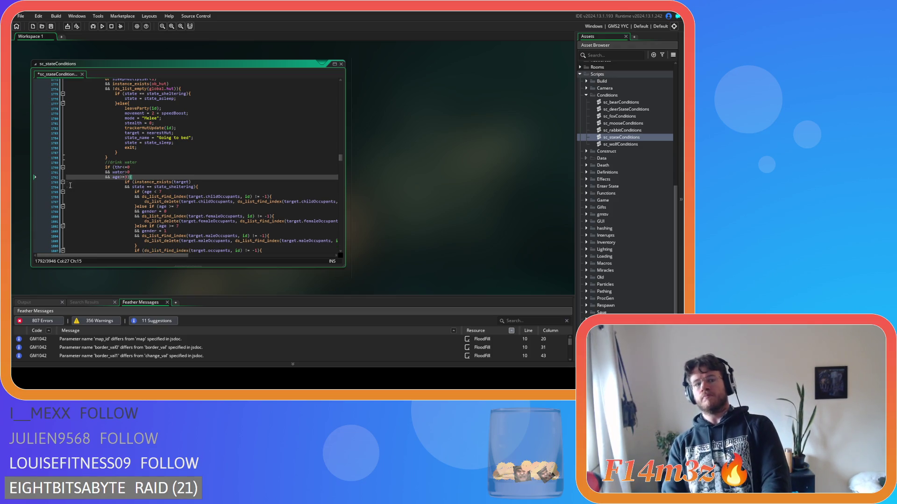
{"action": "scroll", "coordinate": [115, 195], "scroll_direction": "down", "scroll_amount": 5}
{"action": "scroll", "coordinate": [116, 195], "scroll_direction": "down", "scroll_amount": 7}
{"action": "left_click", "coordinate": [130, 173]}
{"action": "scroll", "coordinate": [129, 174], "scroll_direction": "up", "scroll_amount": 10}
{"action": "left_click", "coordinate": [98, 171], "text": "shift"}
{"action": "left_click_drag", "start_coordinate": [97, 171], "coordinate": [77, 139]}
{"action": "key", "text": "shift+Tab"}
{"action": "left_click", "coordinate": [88, 154]}
{"action": "key", "text": "ctrl+s"}
{"action": "scroll", "coordinate": [108, 218], "scroll_direction": "down", "scroll_amount": 6}
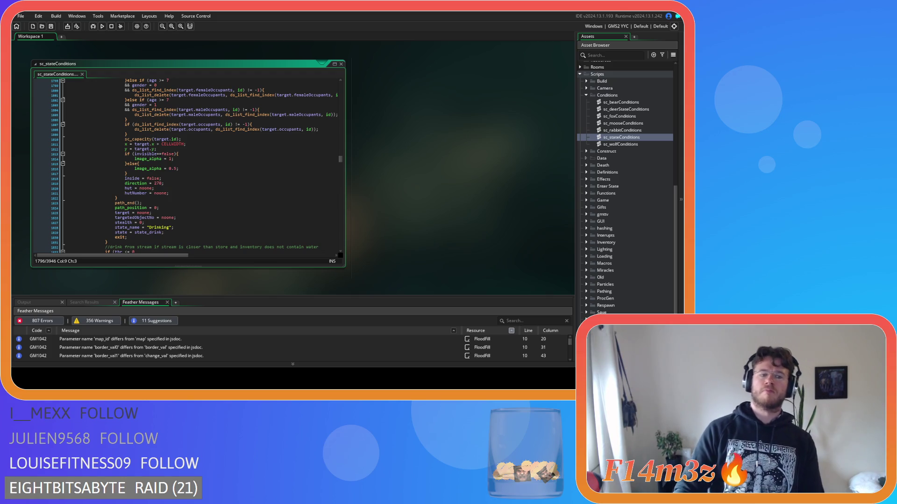
{"action": "left_click", "coordinate": [223, 192]}
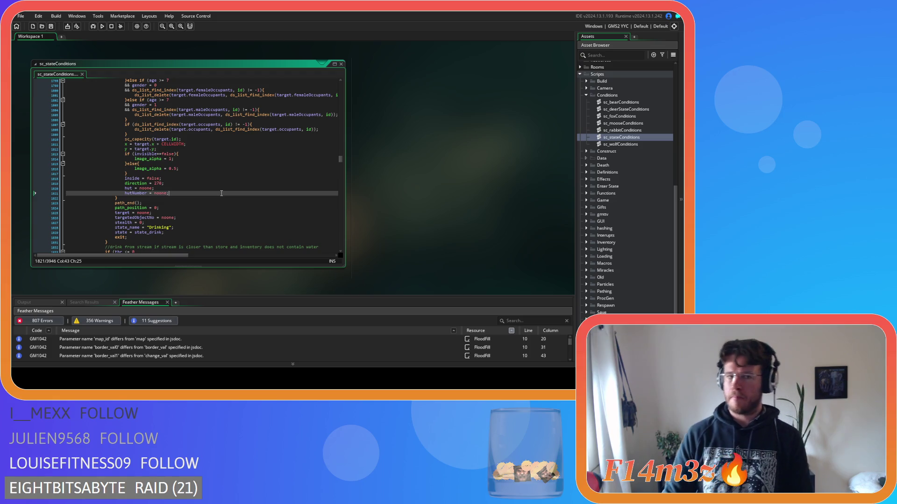
Step: Tighten the stream condition's thr<=0 and onFire==false comparisons by removing spaces
{"action": "scroll", "coordinate": [221, 193], "scroll_direction": "up", "scroll_amount": 5}
{"action": "scroll", "coordinate": [222, 196], "scroll_direction": "down", "scroll_amount": 8}
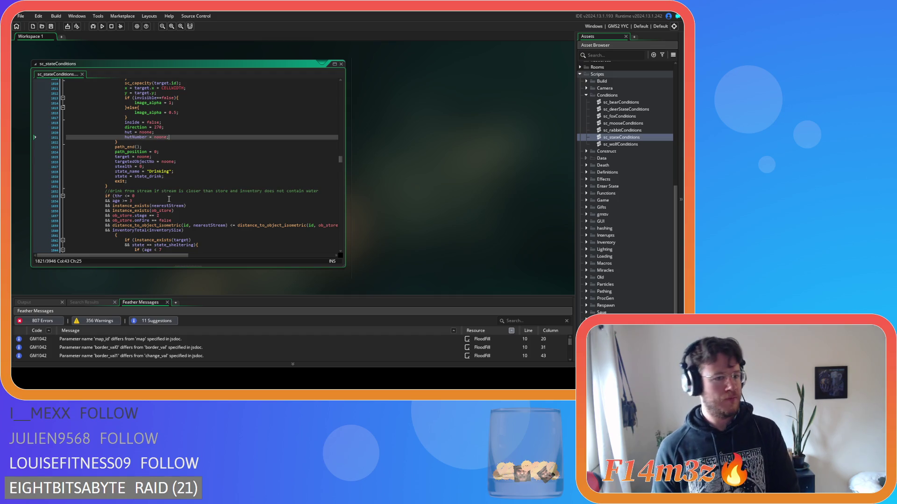
{"action": "left_click", "coordinate": [134, 196]}
{"action": "key", "text": "BackSpace"}
{"action": "key", "text": "BackSpace"}
{"action": "key", "text": "BackSpace"}
{"action": "type", "text": "<=0"}
{"action": "left_click", "coordinate": [122, 201]}
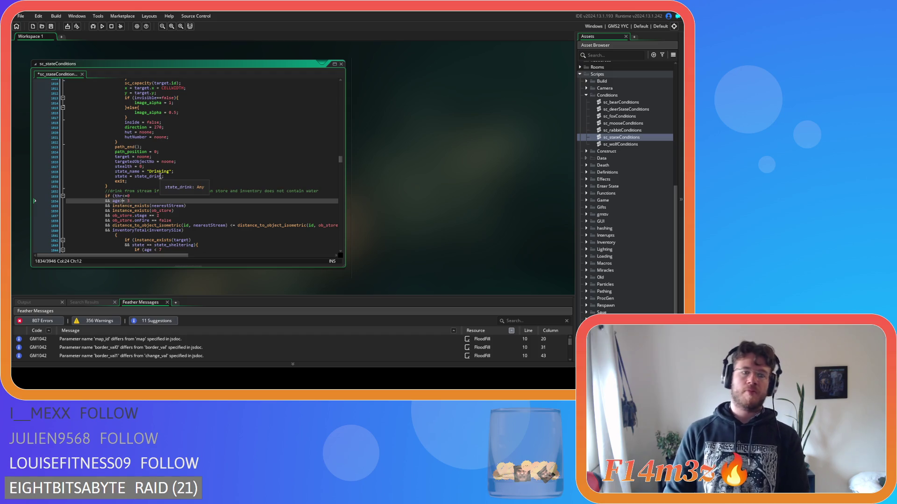
{"action": "scroll", "coordinate": [183, 195], "scroll_direction": "down", "scroll_amount": 2}
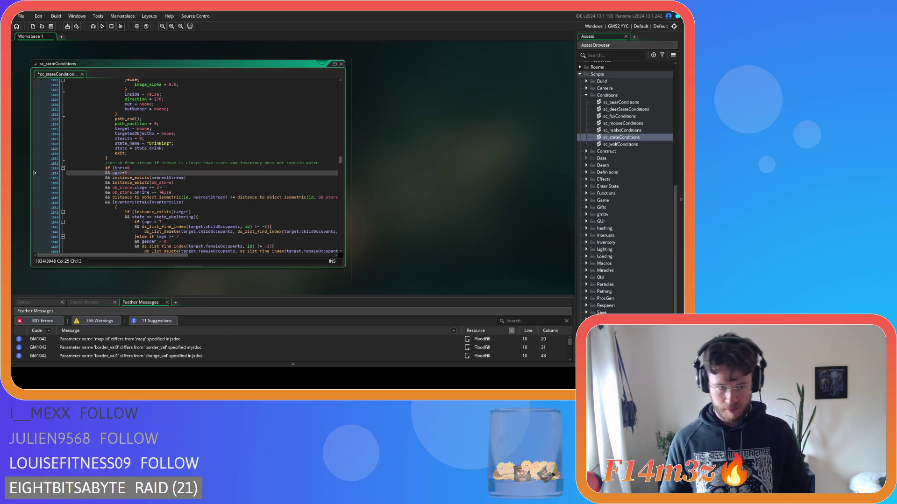
{"action": "left_click", "coordinate": [148, 188]}
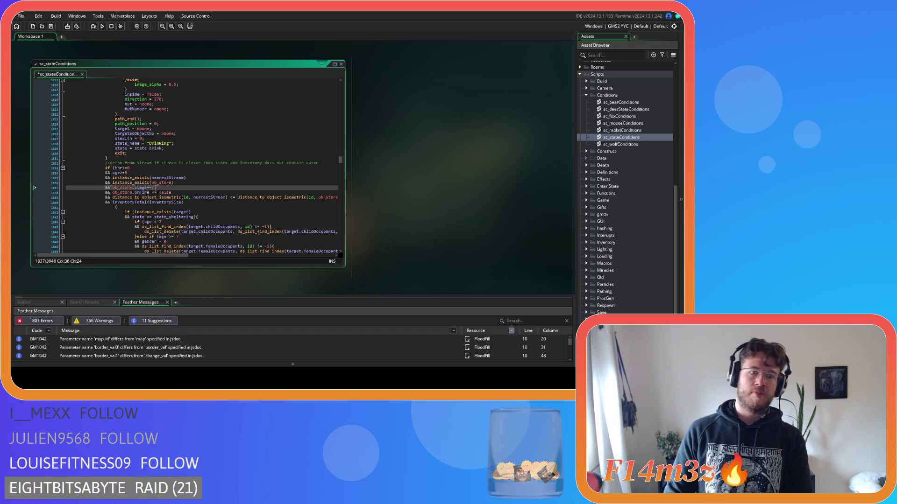
{"action": "key", "text": "Down"}
{"action": "key", "text": "BackSpace"}
{"action": "key", "text": "Right"}
{"action": "key", "text": "Right"}
{"action": "key", "text": "Delete"}
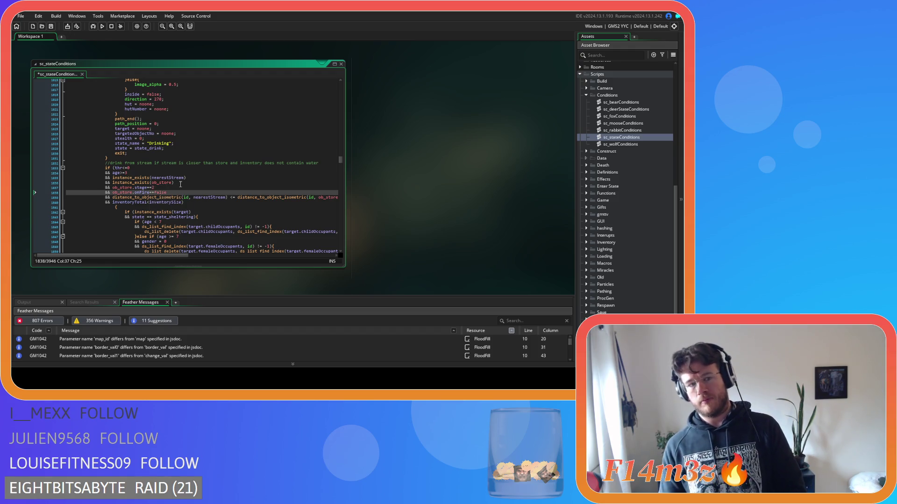
Step: Remove spaces in the nearestStream distance comparison and its arguments, then save
{"action": "left_click", "coordinate": [191, 197]}
{"action": "key", "text": "BackSpace"}
{"action": "left_click", "coordinate": [226, 197]}
{"action": "key", "text": "Delete"}
{"action": "key", "text": "Right"}
{"action": "key", "text": "Right"}
{"action": "key", "text": "Delete"}
{"action": "left_click", "coordinate": [319, 197]}
{"action": "key", "text": "BackSpace"}
{"action": "key", "text": "ctrl+s"}
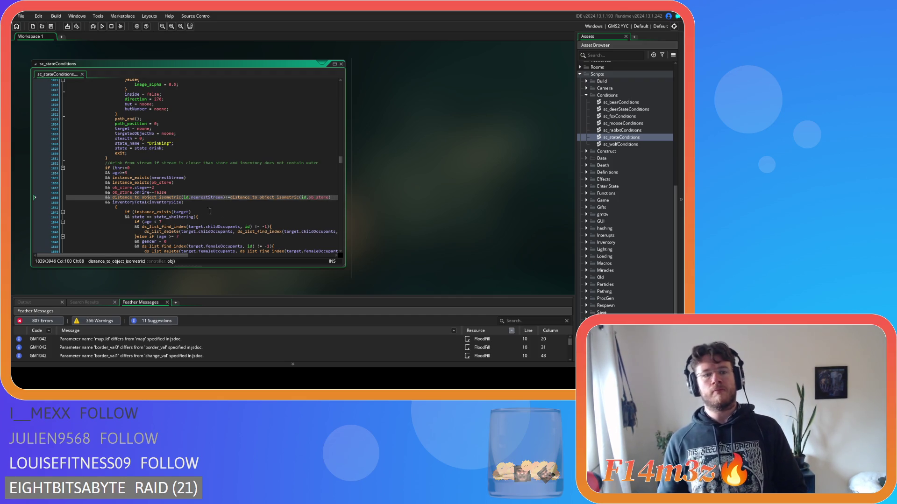
Step: Delete the inventoryTotal check, join the closing parenthesis onto the distance line, and save
{"action": "left_click", "coordinate": [181, 202]}
{"action": "key", "text": "shift+Home"}
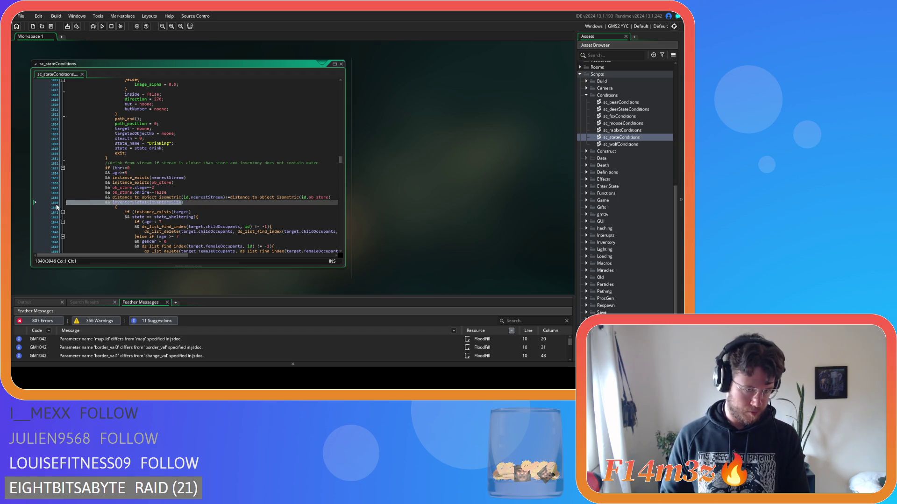
{"action": "key", "text": "BackSpace"}
{"action": "key", "text": "BackSpace"}
{"action": "key", "text": "BackSpace"}
{"action": "key", "text": "ctrl+s"}
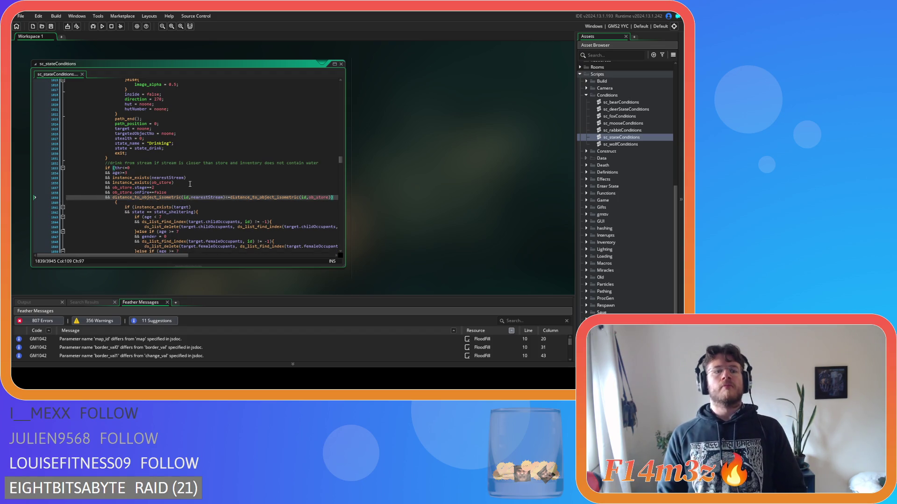
{"action": "scroll", "coordinate": [191, 192], "scroll_direction": "down", "scroll_amount": 17}
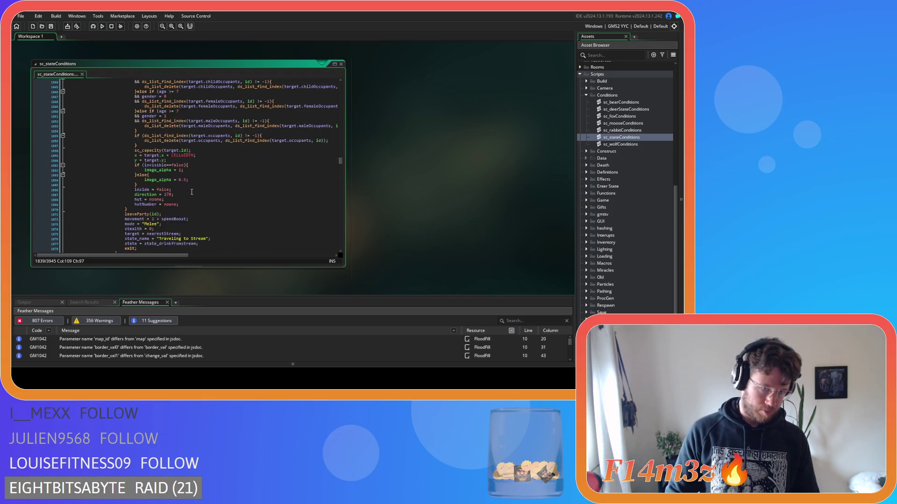
Step: Delete the drink-from-store condition's inventoryTotal check, merging it onto the distance line
{"action": "left_click_drag", "start_coordinate": [184, 192], "coordinate": [56, 193]}
{"action": "key", "text": "BackSpace"}
{"action": "key", "text": "BackSpace"}
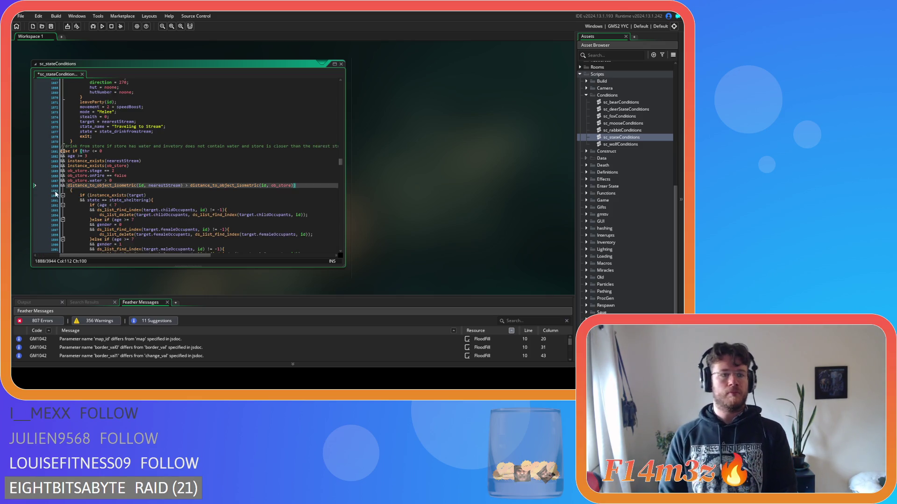
{"action": "left_click_drag", "start_coordinate": [143, 256], "coordinate": [118, 256]}
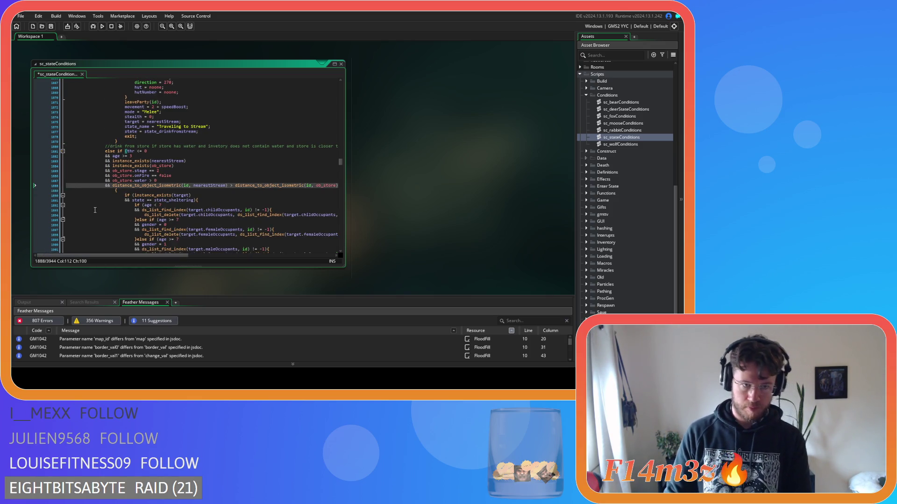
{"action": "mouse_move", "coordinate": [155, 211]}
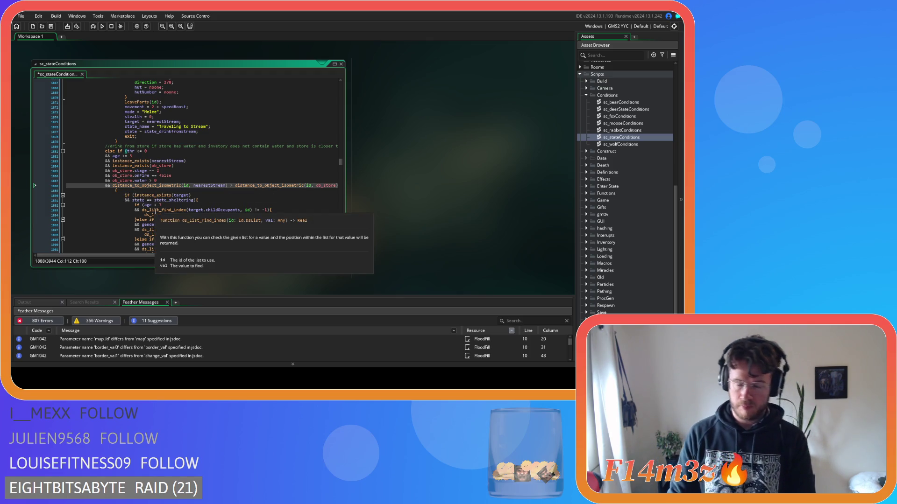
{"action": "scroll", "coordinate": [155, 211], "scroll_direction": "up", "scroll_amount": 3}
{"action": "scroll", "coordinate": [155, 212], "scroll_direction": "up", "scroll_amount": 6}
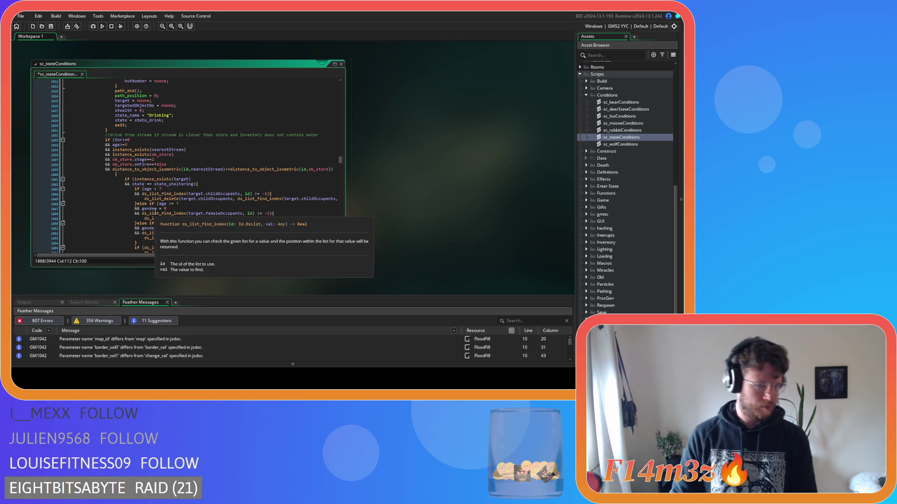
{"action": "scroll", "coordinate": [155, 211], "scroll_direction": "down", "scroll_amount": 9}
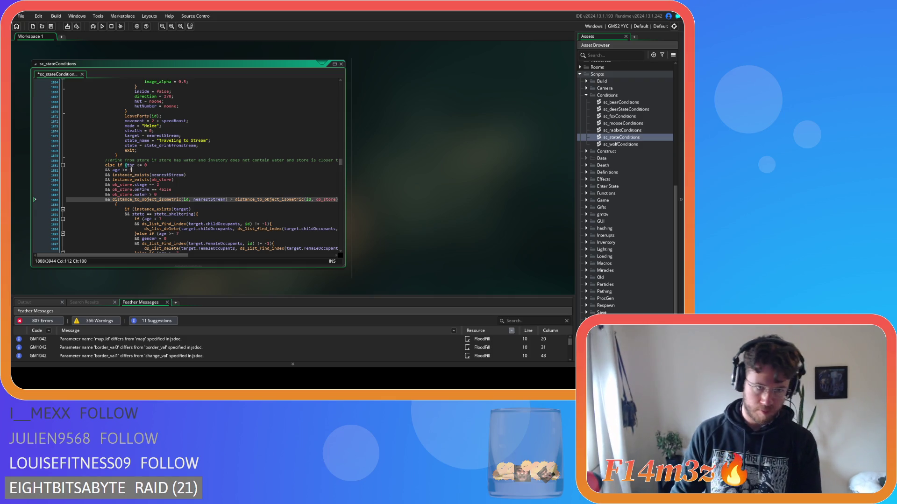
{"action": "scroll", "coordinate": [131, 170], "scroll_direction": "down", "scroll_amount": 3}
{"action": "scroll", "coordinate": [133, 182], "scroll_direction": "up", "scroll_amount": 2}
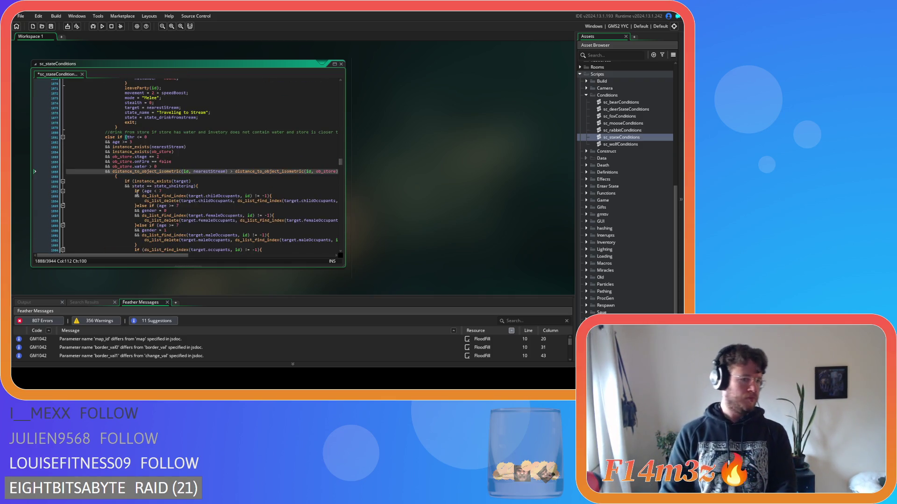
Step: Strip spaces from the thr, age and onFire comparisons
{"action": "left_click", "coordinate": [136, 139]}
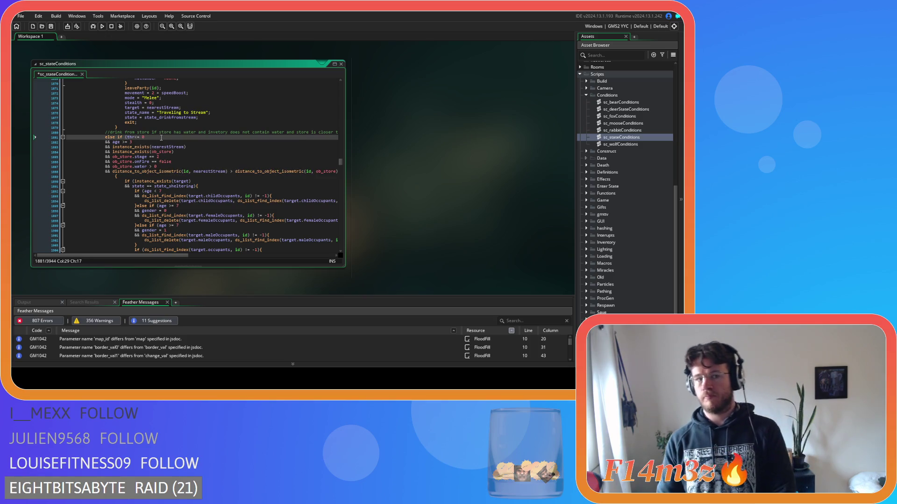
{"action": "type", "text": "e"}
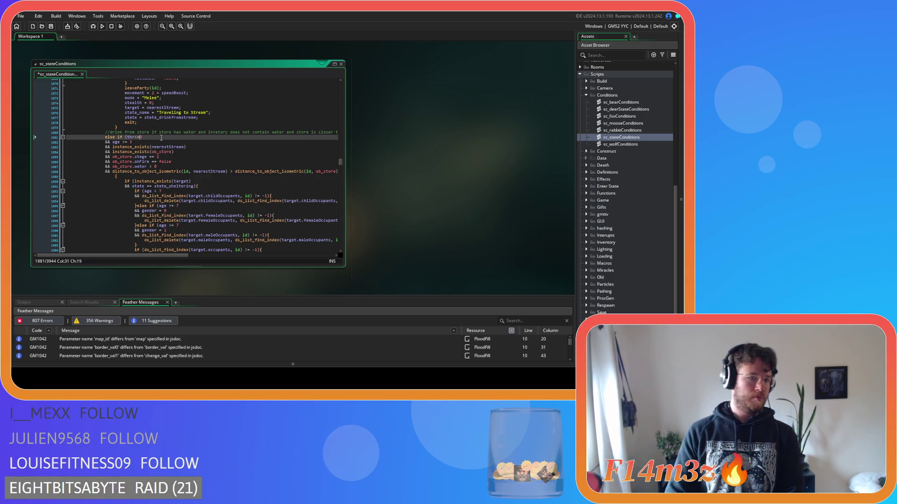
{"action": "left_click", "coordinate": [131, 142]}
{"action": "key", "text": "BackSpace"}
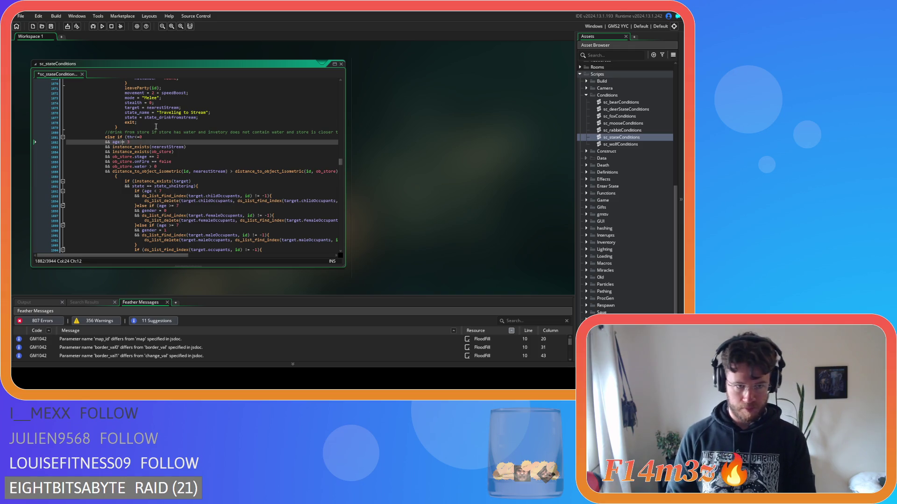
{"action": "type", "text": "3"}
{"action": "left_click", "coordinate": [148, 157]}
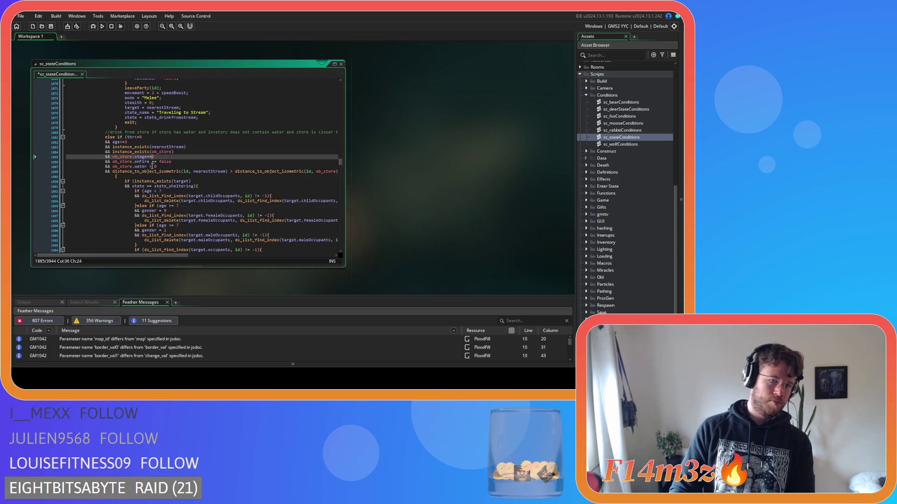
{"action": "left_click", "coordinate": [155, 162]}
{"action": "key", "text": "BackSpace"}
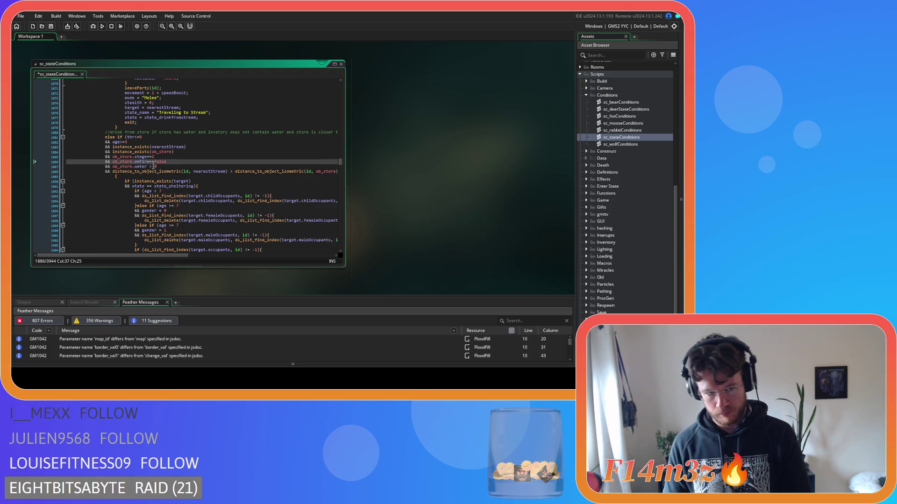
Step: Remove spaces around the nearestStream arguments and its distance comparison
{"action": "left_click", "coordinate": [191, 172]}
{"action": "key", "text": "BackSpace"}
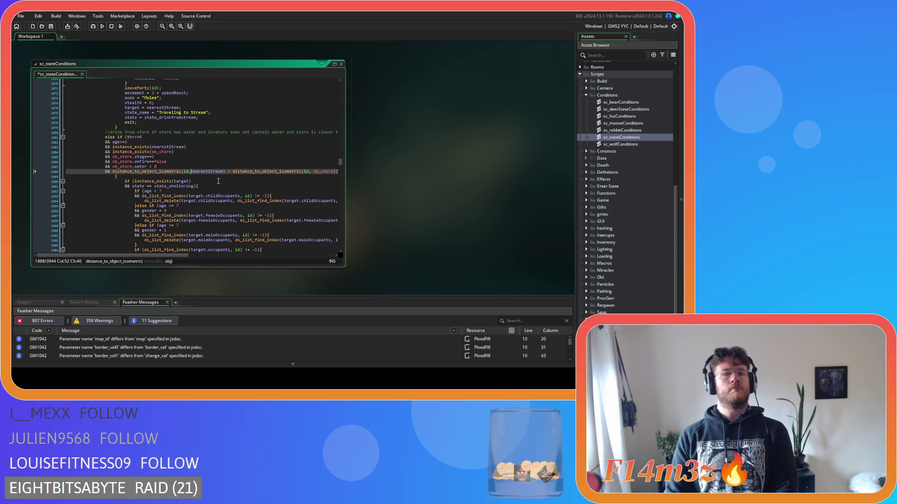
{"action": "left_click", "coordinate": [227, 171]}
{"action": "key", "text": "BackSpace"}
{"action": "key", "text": "Delete"}
{"action": "left_click", "coordinate": [308, 172]}
{"action": "key", "text": "BackSpace"}
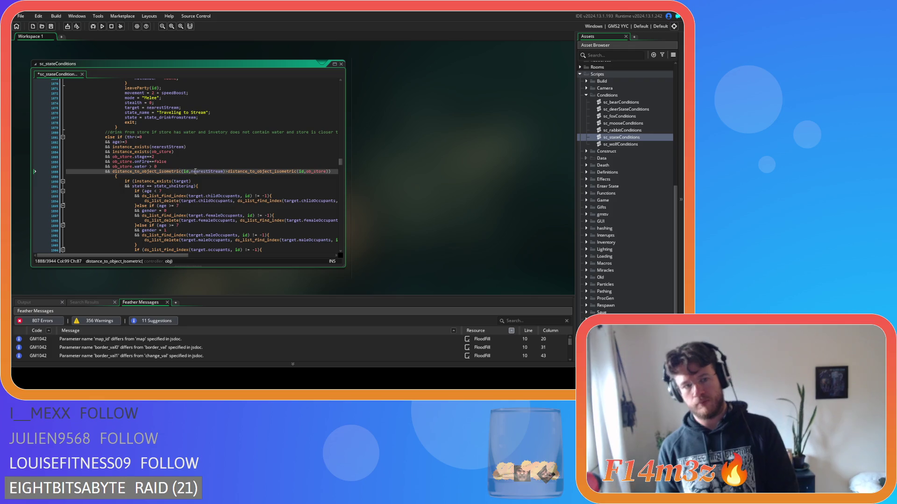
Step: Change the water check to array_length(global.inv.water)>0 and save
{"action": "left_click", "coordinate": [153, 166]}
{"action": "key", "text": "Delete"}
{"action": "left_click", "coordinate": [147, 167]}
{"action": "key", "text": "BackSpace"}
{"action": "left_click_drag", "start_coordinate": [148, 167], "coordinate": [112, 166]}
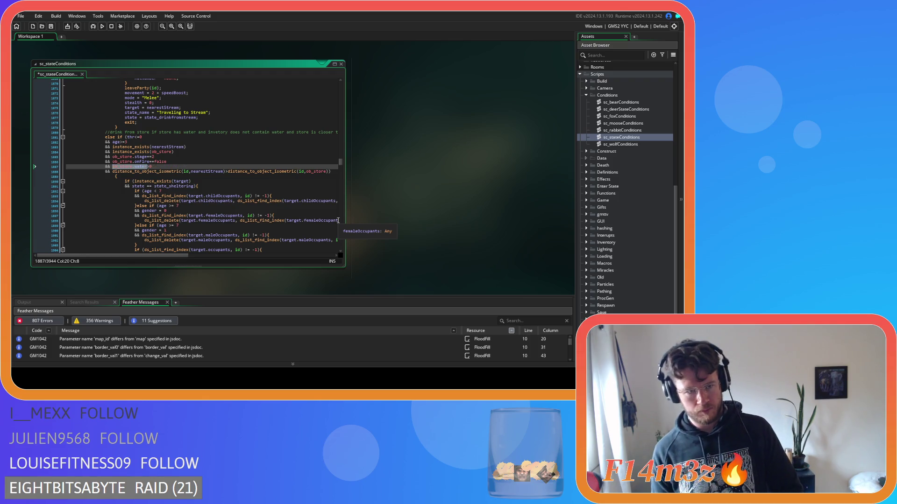
{"action": "type", "text": "array_length(global.inv.water)"}
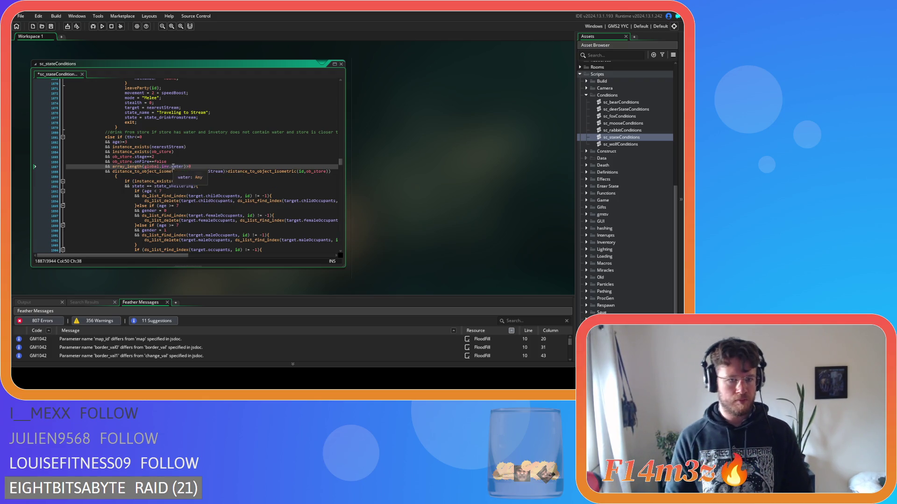
{"action": "key", "text": "ctrl+s"}
Step: Remove the blank line under the condition, outdent the body block one level, and save
{"action": "scroll", "coordinate": [161, 165], "scroll_direction": "down", "scroll_amount": 3}
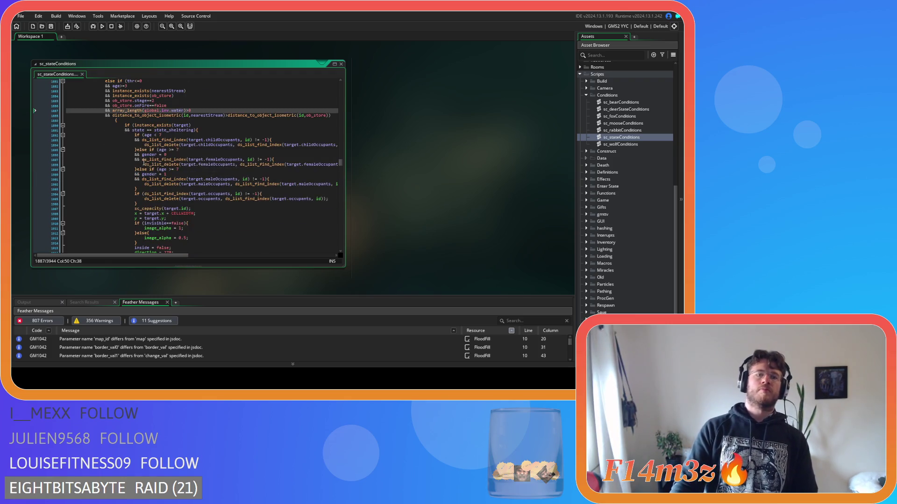
{"action": "left_click", "coordinate": [115, 121]}
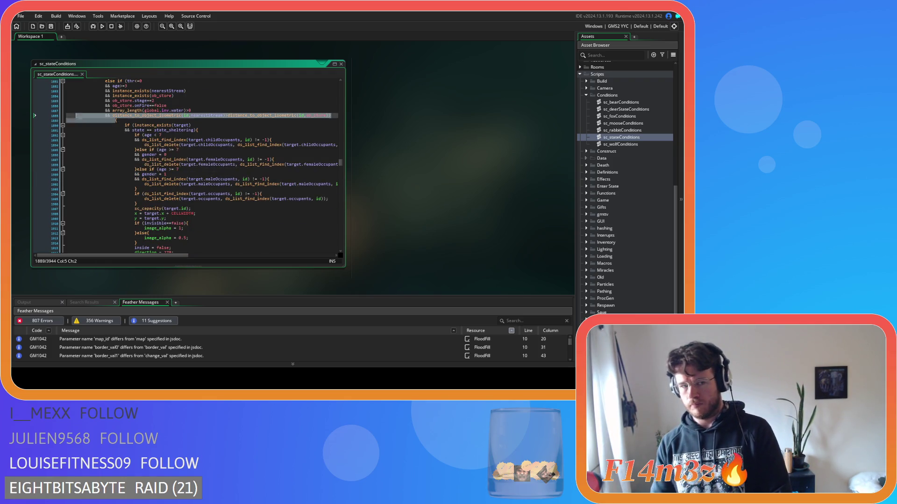
{"action": "key", "text": "BackSpace"}
{"action": "scroll", "coordinate": [148, 194], "scroll_direction": "down", "scroll_amount": 3}
{"action": "left_click_drag", "start_coordinate": [70, 226], "coordinate": [46, 118]}
{"action": "key", "text": "shift+Tab"}
{"action": "left_click", "coordinate": [163, 175]}
{"action": "key", "text": "ctrl+s"}
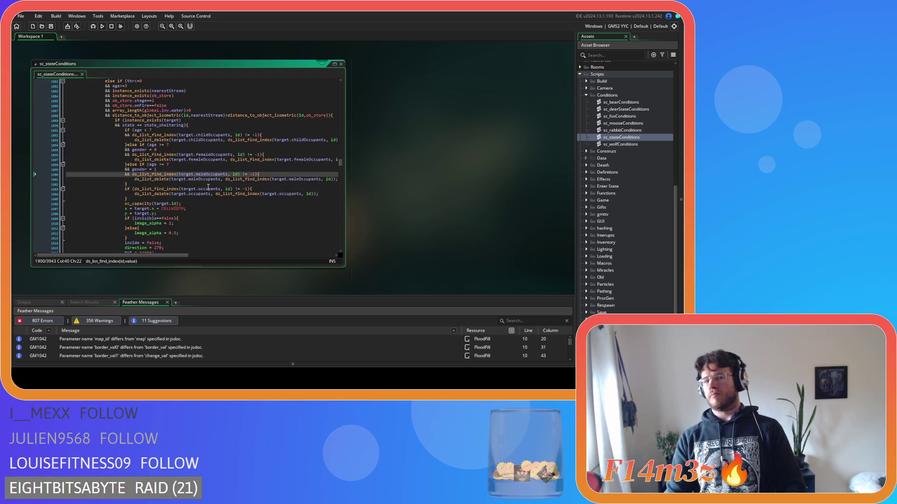
{"action": "scroll", "coordinate": [269, 235], "scroll_direction": "down", "scroll_amount": 8}
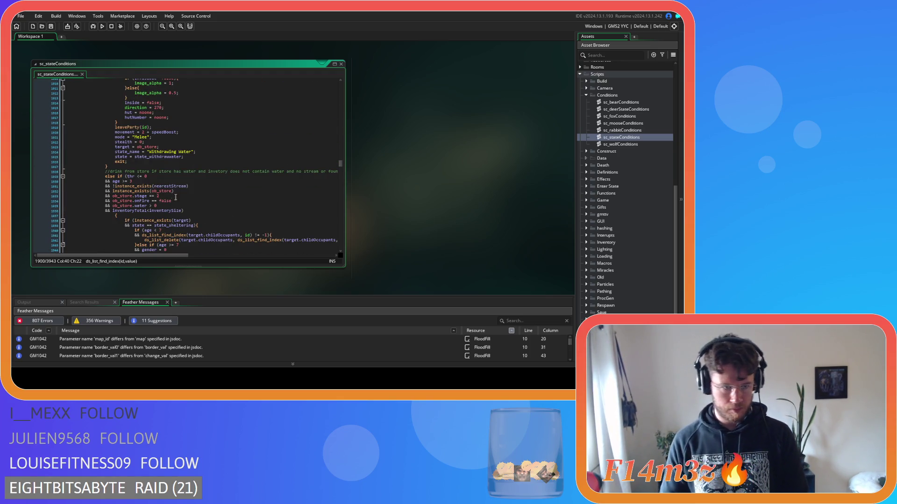
Step: Tighten the thr<=0, age and onFire comparisons in the next drink-from-store block
{"action": "mouse_move", "coordinate": [125, 186]}
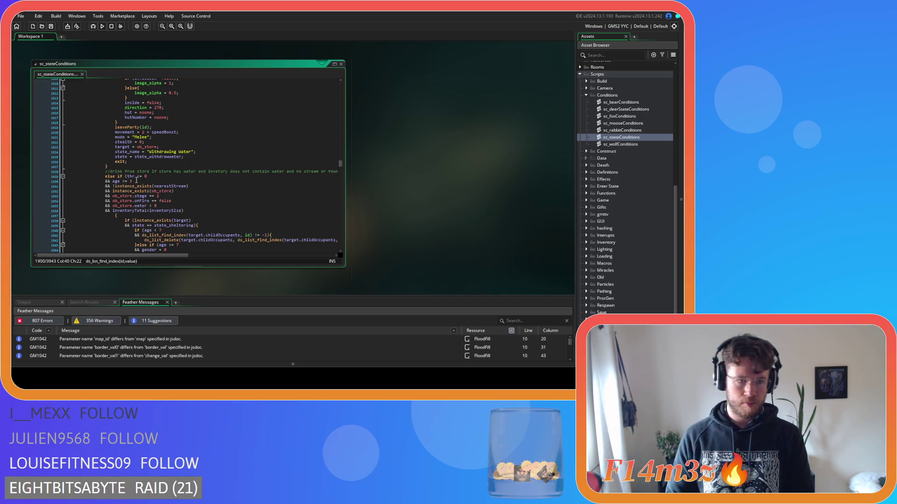
{"action": "left_click", "coordinate": [137, 176]}
{"action": "key", "text": "BackSpace"}
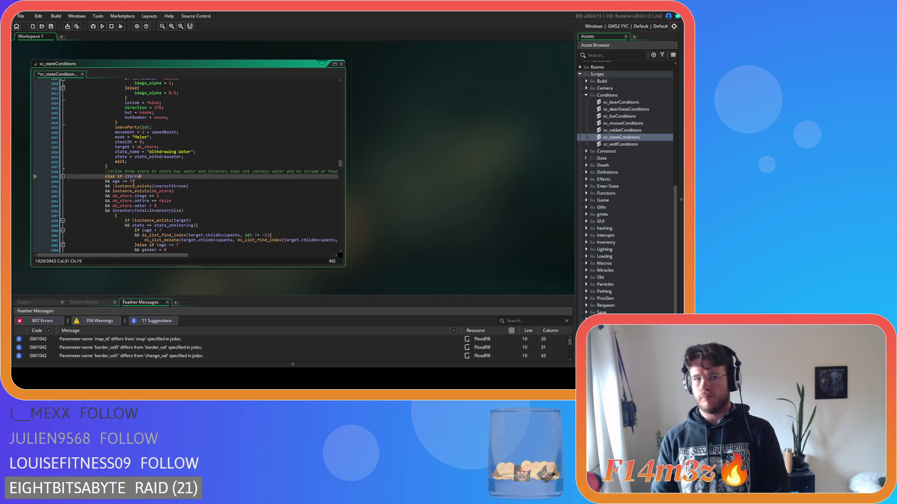
{"action": "left_click", "coordinate": [135, 182]}
{"action": "key", "text": "BackSpace"}
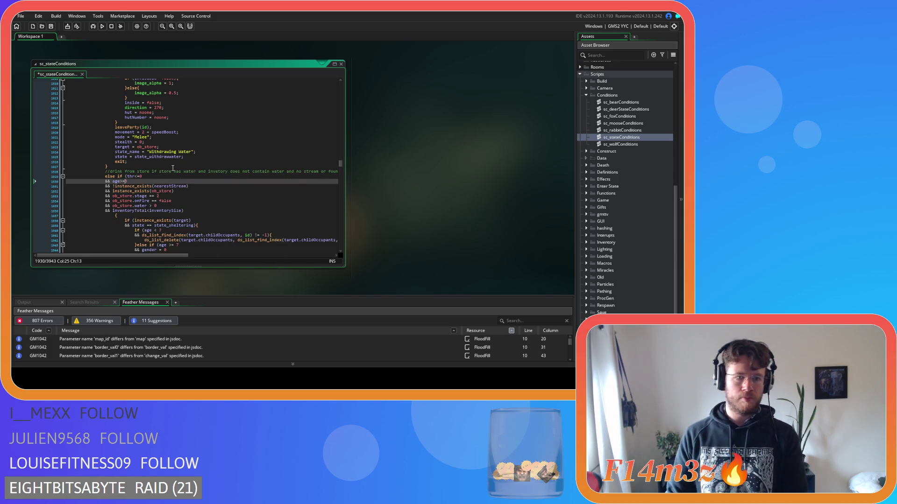
{"action": "left_click", "coordinate": [146, 196]}
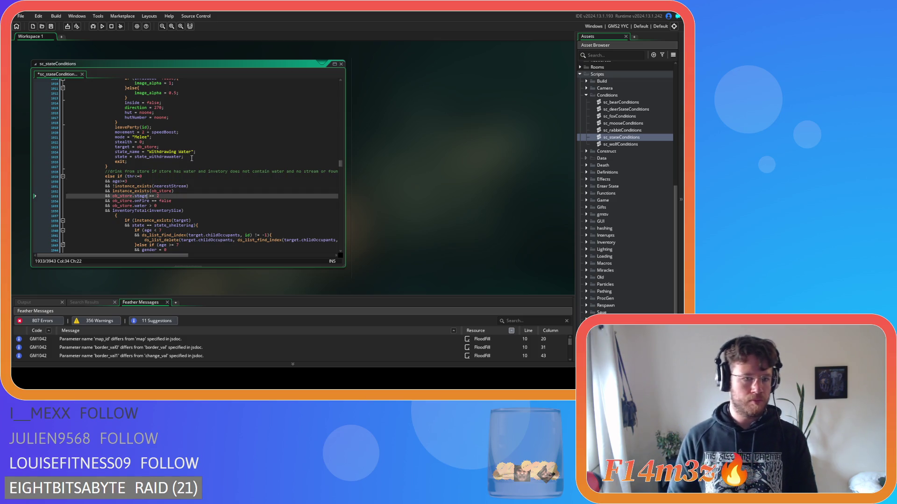
{"action": "left_click", "coordinate": [148, 200]}
{"action": "key", "text": "BackSpace"}
Step: Replace ob_store.water with array_length(global.inv.water) and save
{"action": "left_click", "coordinate": [158, 206]}
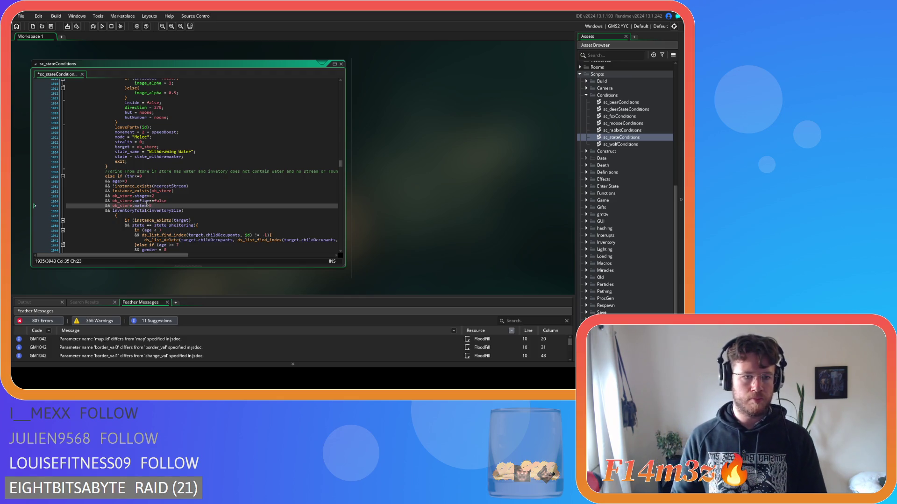
{"action": "left_click_drag", "start_coordinate": [148, 206], "coordinate": [114, 209]}
{"action": "type", "text": "array_length(global.inv.water)"}
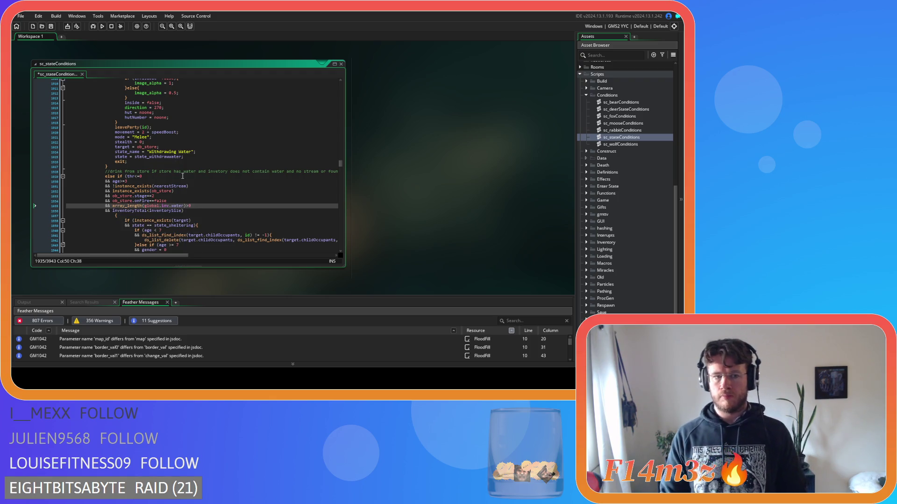
{"action": "key", "text": "ctrl+z"}
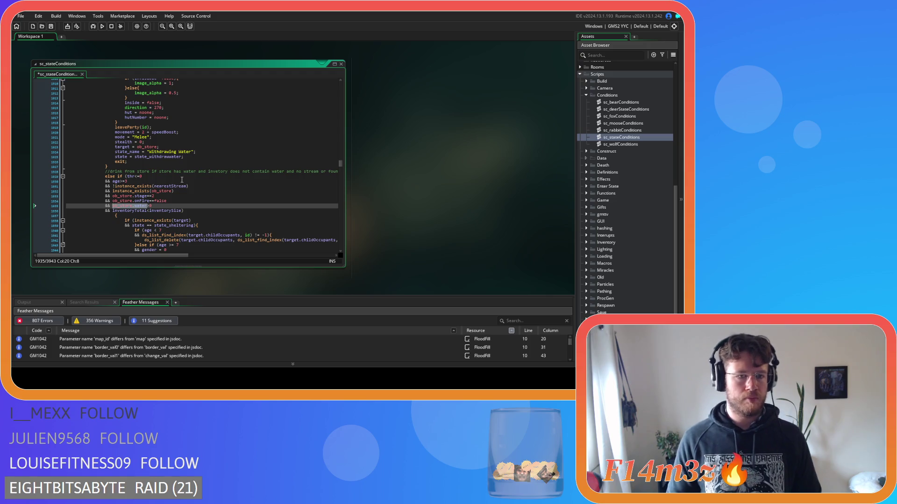
{"action": "type", "text": "array_length(global.inv.water)"}
{"action": "key", "text": "ctrl+s"}
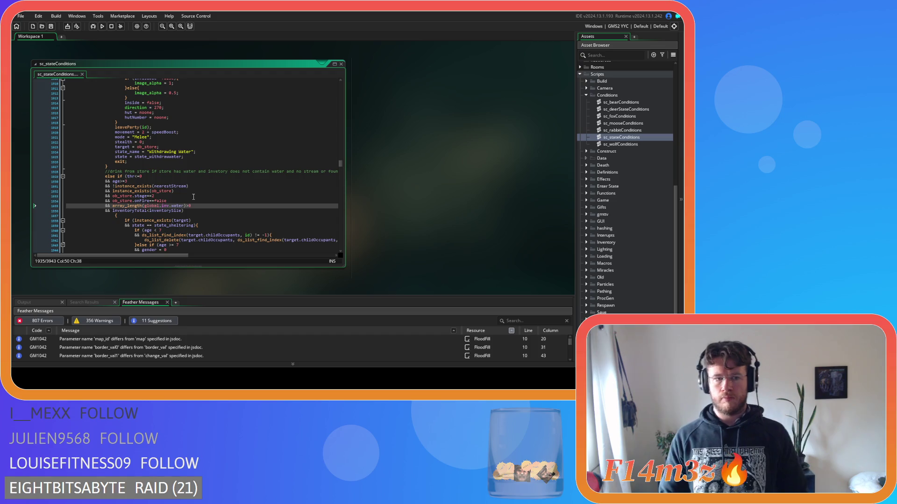
Step: Delete the inventoryTotal<inventorySize line, joining the remainder onto the condition
{"action": "left_click_drag", "start_coordinate": [183, 211], "coordinate": [65, 208]}
{"action": "key", "text": "shift+End"}
{"action": "key", "text": "Delete"}
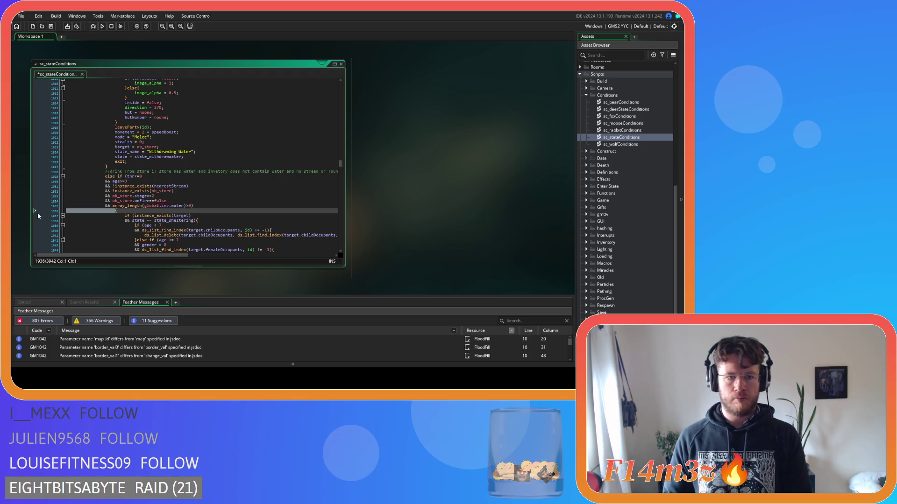
Step: Join the previous block's brace, then tighten the empty-store stream block's onFire comparison
{"action": "key", "text": "Delete"}
{"action": "scroll", "coordinate": [126, 215], "scroll_direction": "down", "scroll_amount": 2}
{"action": "scroll", "coordinate": [125, 215], "scroll_direction": "down", "scroll_amount": 5}
{"action": "mouse_move", "coordinate": [136, 233]}
{"action": "left_mouse_down"}
{"action": "mouse_move", "coordinate": [68, 187]}
{"action": "mouse_move", "coordinate": [67, 126]}
{"action": "left_mouse_up"}
{"action": "scroll", "coordinate": [129, 157], "scroll_direction": "down", "scroll_amount": 10}
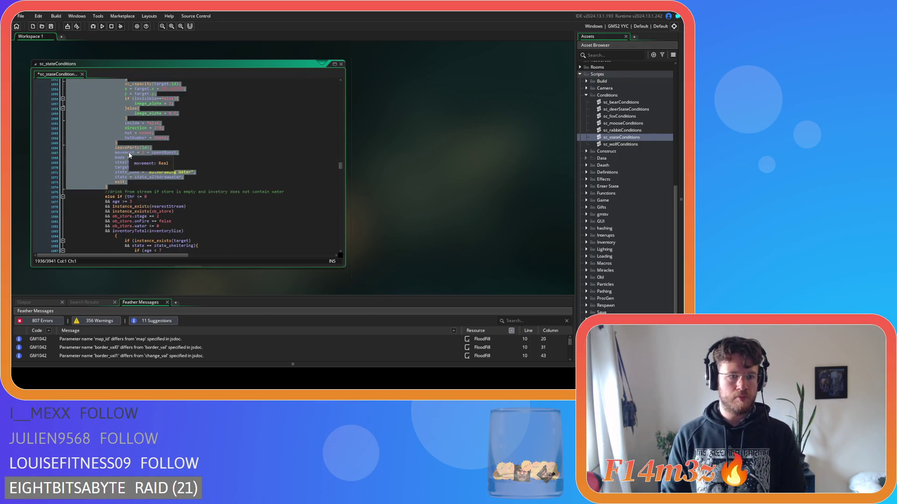
{"action": "left_click", "coordinate": [134, 155]}
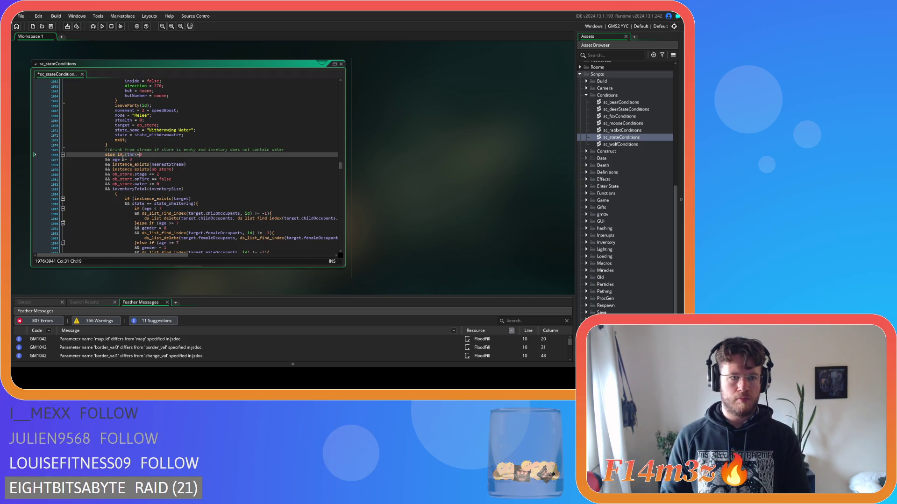
{"action": "left_click", "coordinate": [122, 159]}
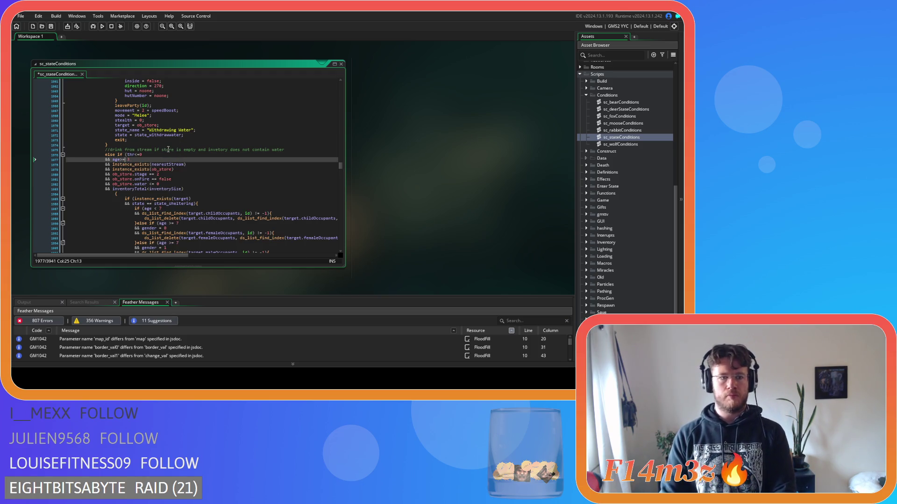
{"action": "left_click", "coordinate": [150, 174]}
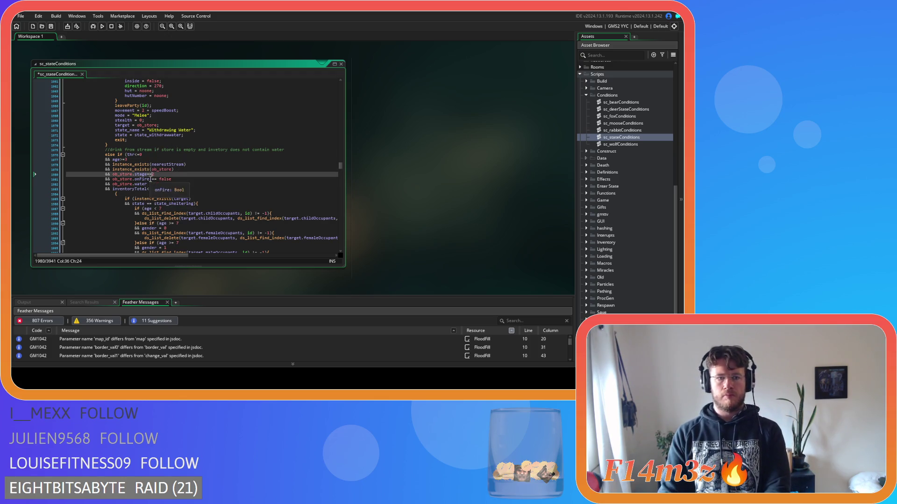
{"action": "left_click", "coordinate": [149, 180]}
{"action": "key", "text": "Delete"}
{"action": "key", "text": "Right"}
{"action": "key", "text": "Right"}
{"action": "key", "text": "Delete"}
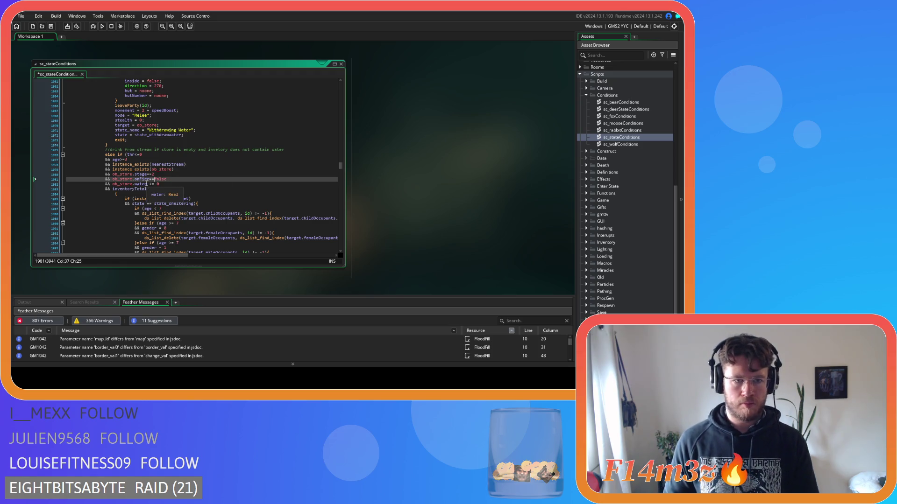
Step: Make the water check array_length(global.inv.water)<=0 and save
{"action": "left_click", "coordinate": [148, 184]}
{"action": "key", "text": "Delete"}
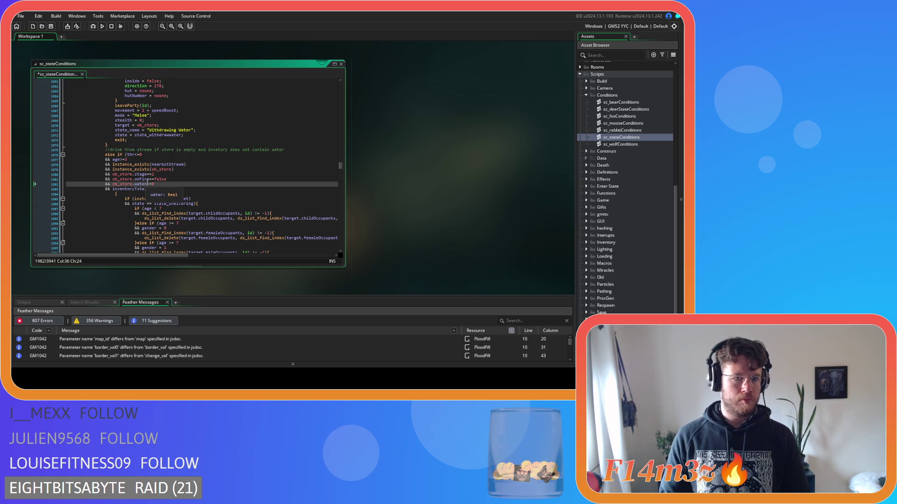
{"action": "left_click_drag", "start_coordinate": [148, 183], "coordinate": [113, 185]}
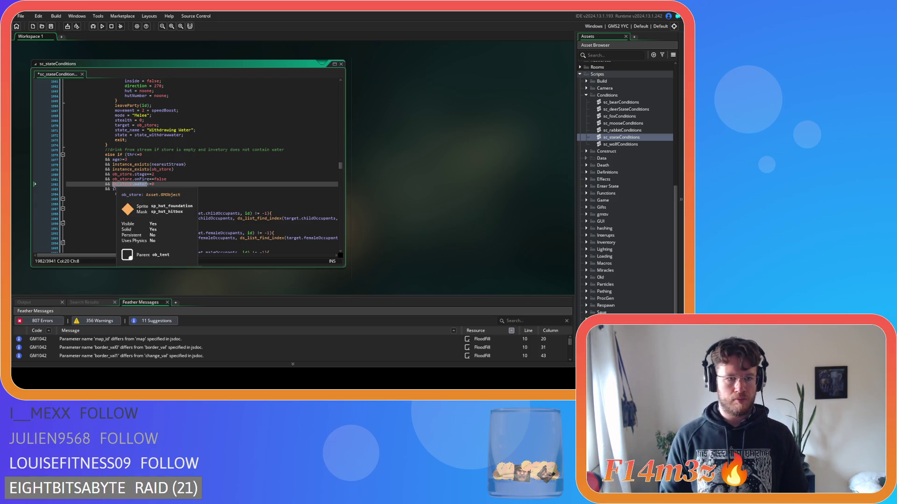
{"action": "type", "text": "array_length(global.inv.water)"}
{"action": "key", "text": "ctrl+s"}
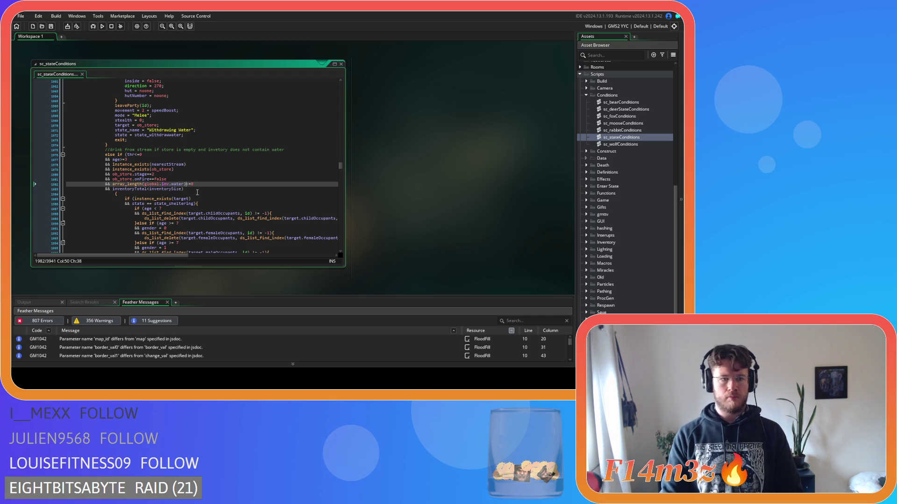
Step: Join the opening brace onto the condition line, unindent the body block, and save
{"action": "left_click", "coordinate": [118, 193]}
{"action": "key", "text": "BackSpace"}
{"action": "key", "text": "BackSpace"}
{"action": "key", "text": "BackSpace"}
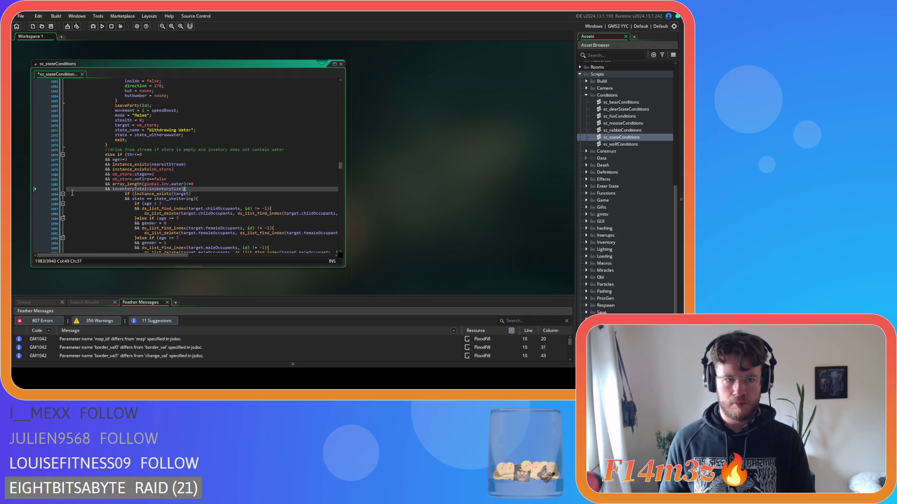
{"action": "scroll", "coordinate": [80, 190], "scroll_direction": "down", "scroll_amount": 5}
{"action": "scroll", "coordinate": [80, 190], "scroll_direction": "down", "scroll_amount": 3}
{"action": "mouse_move", "coordinate": [123, 224]}
{"action": "left_mouse_down"}
{"action": "mouse_move", "coordinate": [85, 187]}
{"action": "mouse_move", "coordinate": [63, 127]}
{"action": "left_mouse_up"}
{"action": "key", "text": "shift+Tab"}
{"action": "left_click", "coordinate": [154, 154]}
{"action": "key", "text": "ctrl+s"}
{"action": "scroll", "coordinate": [157, 186], "scroll_direction": "down", "scroll_amount": 6}
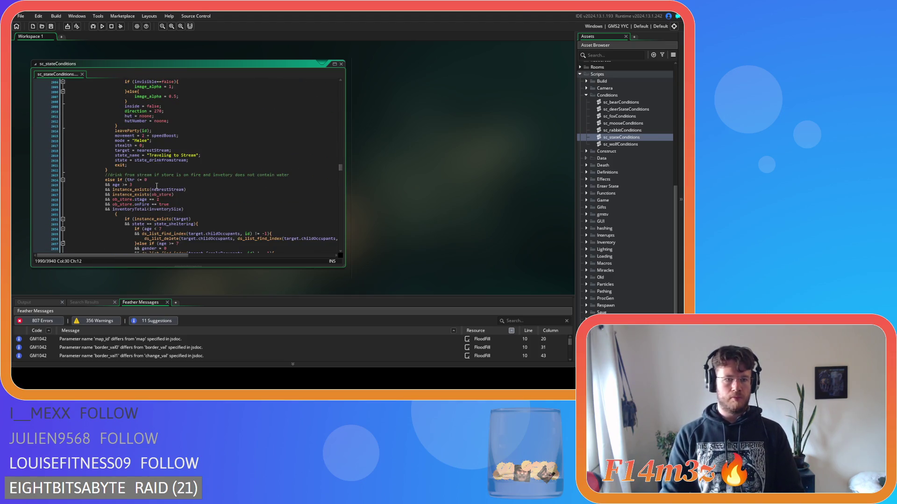
Step: Tighten the thr<=0, age, stage==2 and onFire==true comparisons
{"action": "mouse_move", "coordinate": [130, 180]}
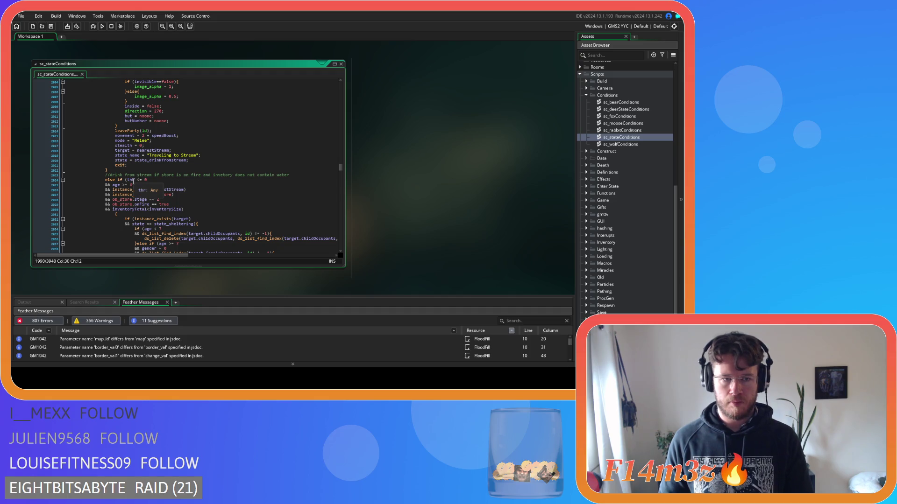
{"action": "left_click", "coordinate": [130, 180]}
{"action": "type", "text": "<="}
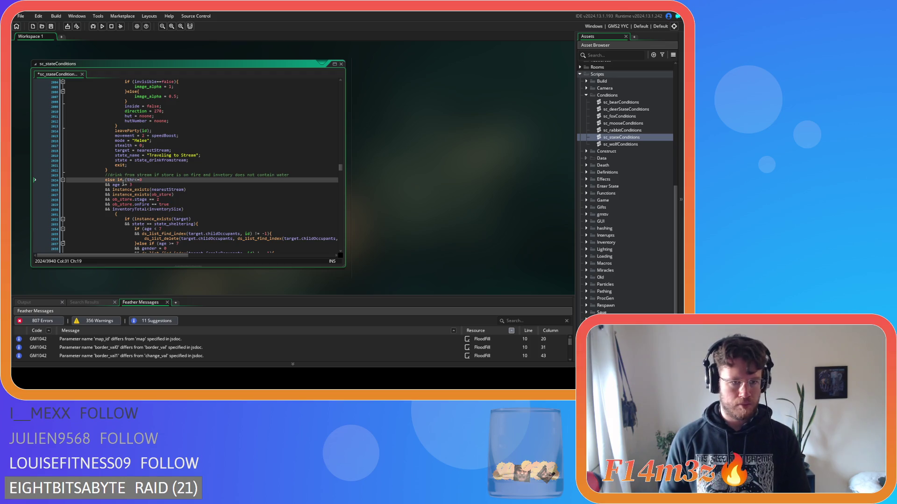
{"action": "left_click", "coordinate": [120, 185]}
{"action": "type", "text": "="}
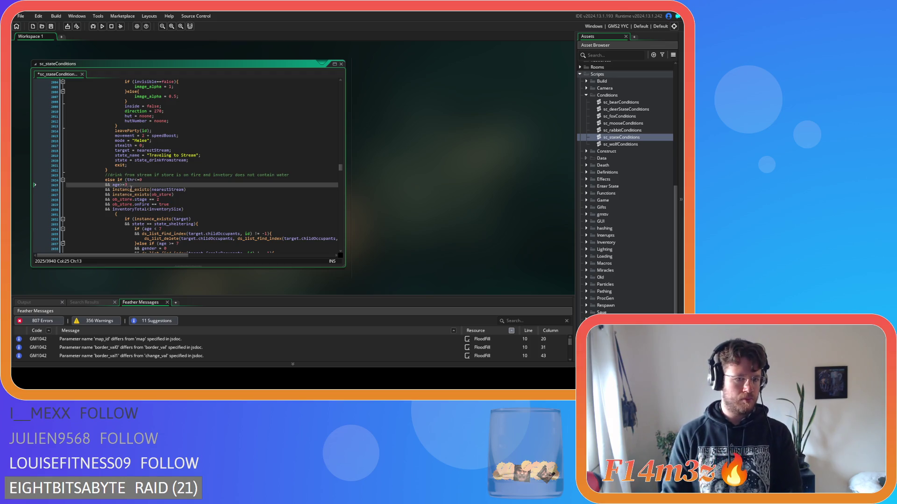
{"action": "left_click", "coordinate": [147, 200]}
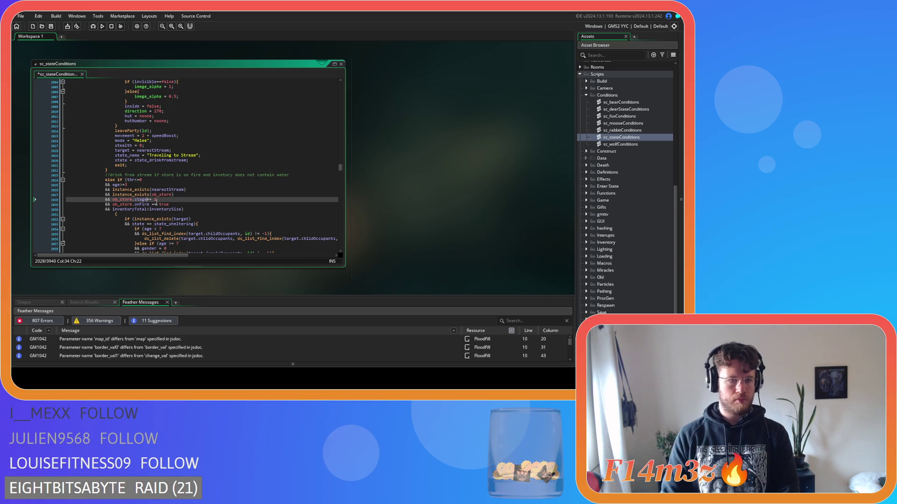
{"action": "type", "text": "="}
{"action": "left_click", "coordinate": [150, 204]}
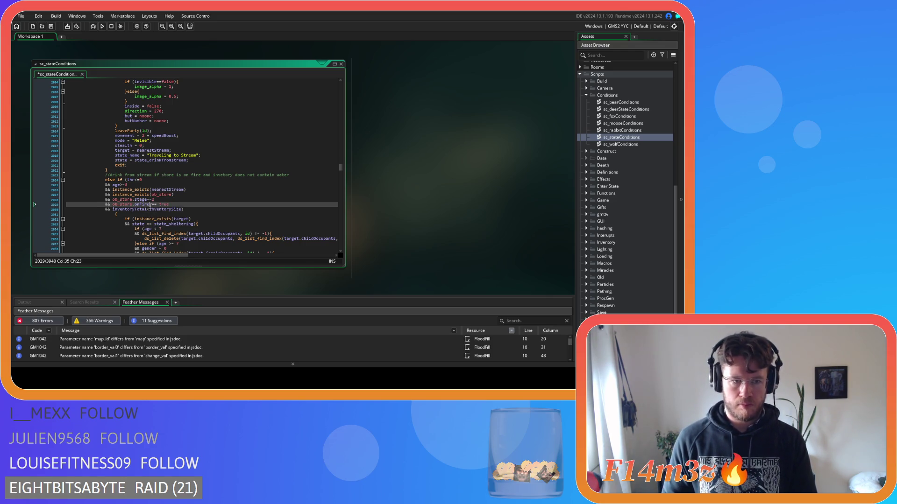
Step: Delete the inventoryTotal check and join the opening brace onto onFire==true)
{"action": "left_click_drag", "start_coordinate": [182, 211], "coordinate": [58, 213]}
{"action": "key", "text": "BackSpace"}
{"action": "key", "text": "BackSpace"}
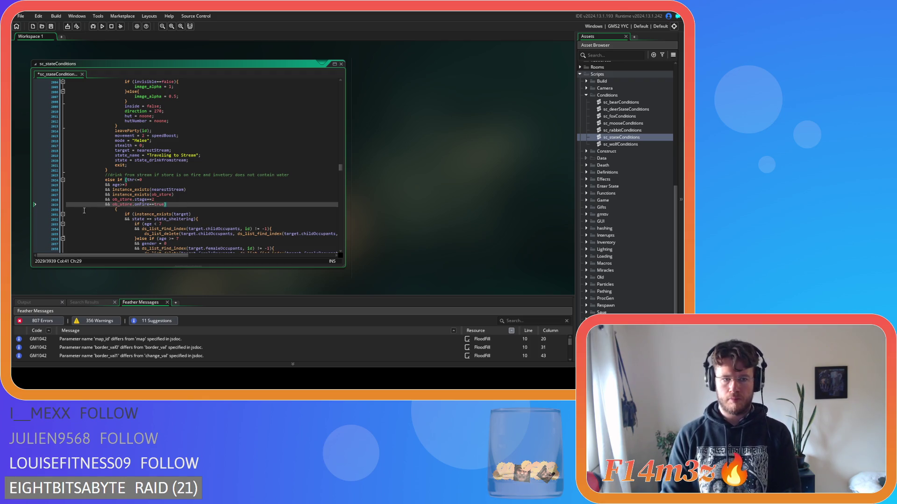
{"action": "left_click_drag", "start_coordinate": [116, 210], "coordinate": [58, 213]}
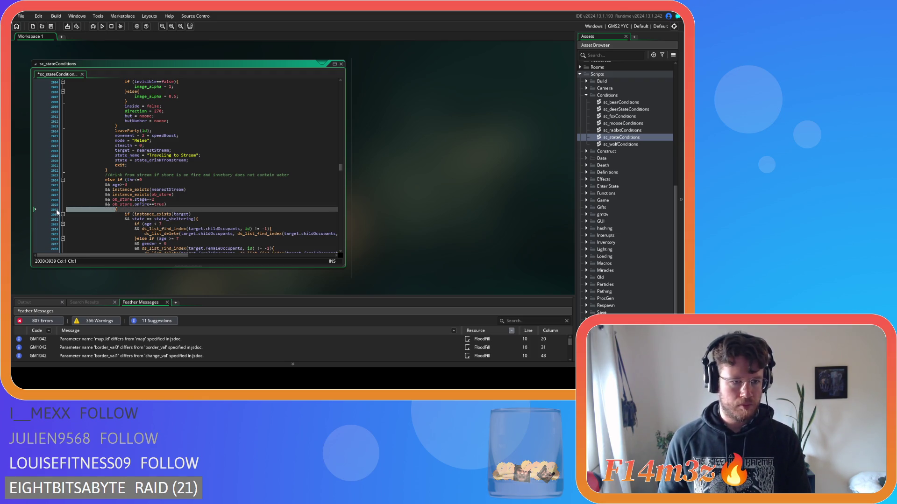
{"action": "key", "text": "BackSpace"}
{"action": "key", "text": "BackSpace"}
{"action": "scroll", "coordinate": [116, 232], "scroll_direction": "down", "scroll_amount": 12}
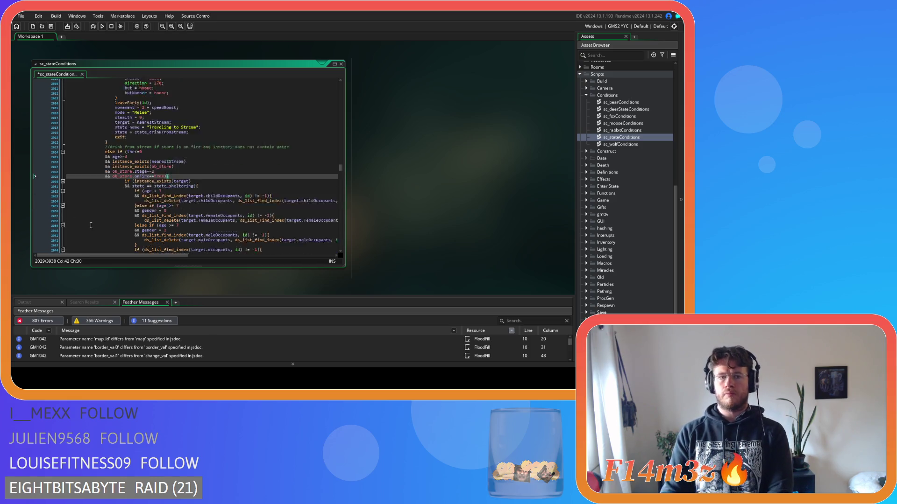
{"action": "left_click_drag", "start_coordinate": [64, 214], "coordinate": [64, 162]}
{"action": "scroll", "coordinate": [65, 213], "scroll_direction": "up", "scroll_amount": 4}
{"action": "scroll", "coordinate": [89, 177], "scroll_direction": "down", "scroll_amount": 7}
{"action": "left_click", "coordinate": [135, 196]}
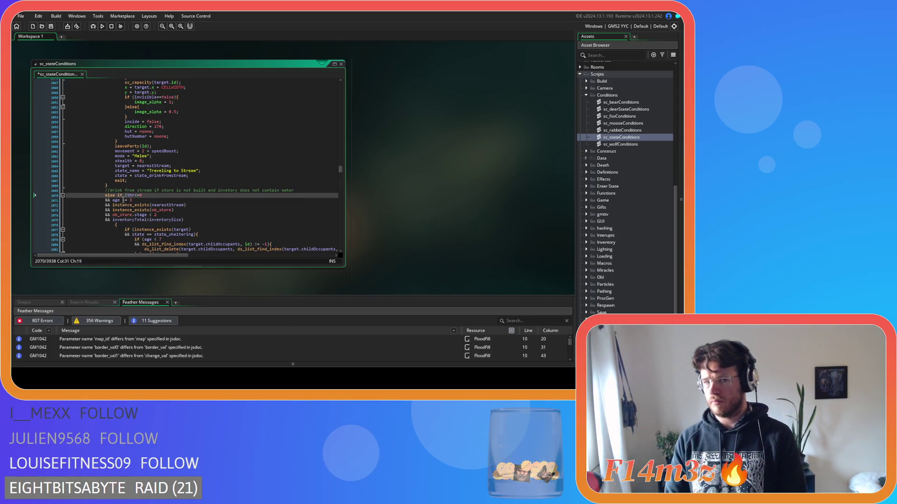
Step: Tighten the age and stage comparisons, delete the inventoryTotal check line, and save
{"action": "left_click", "coordinate": [122, 200]}
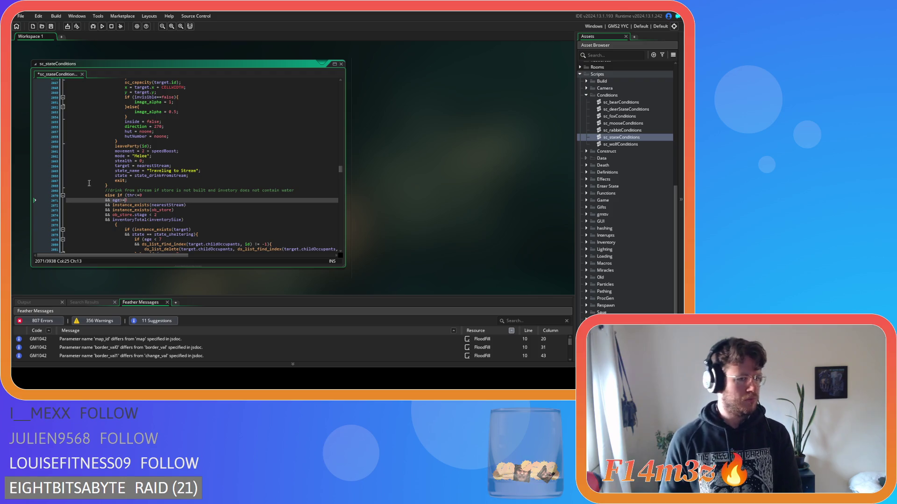
{"action": "left_click", "coordinate": [150, 214]}
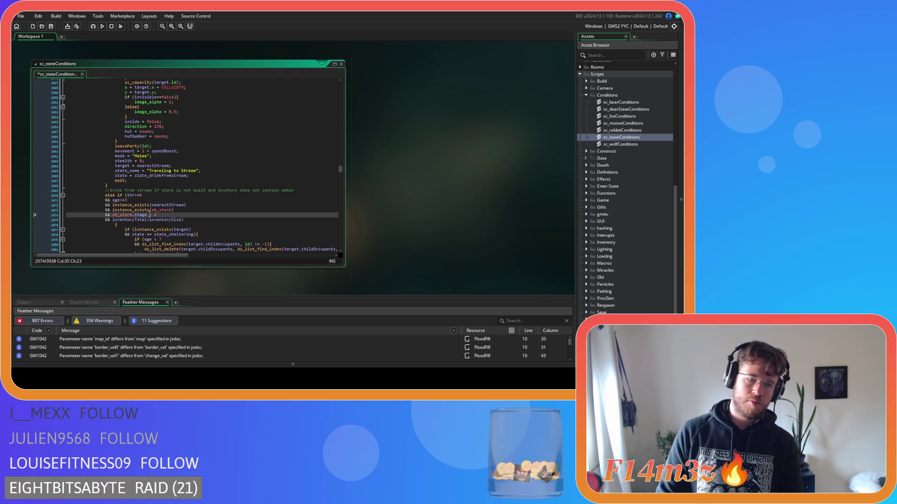
{"action": "left_click_drag", "start_coordinate": [183, 220], "coordinate": [61, 220]}
{"action": "key", "text": "BackSpace"}
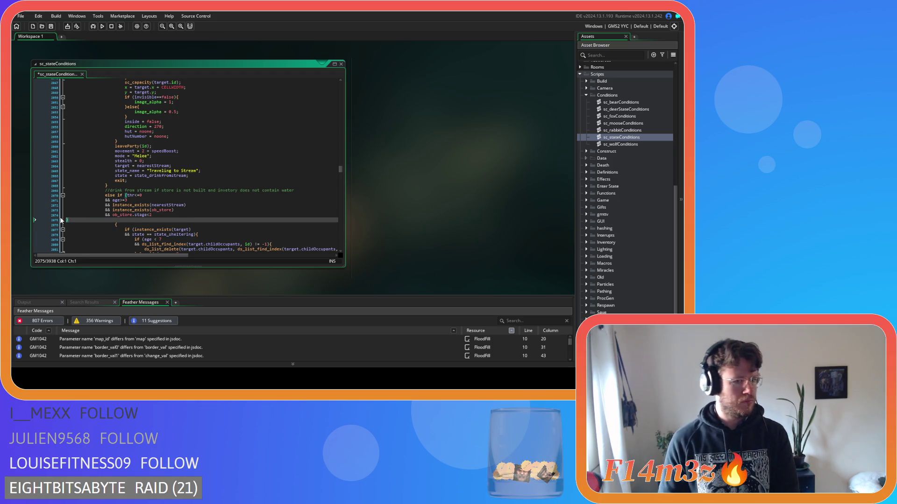
{"action": "key", "text": "BackSpace"}
{"action": "type", "text": ")"}
{"action": "key", "text": "ctrl+s"}
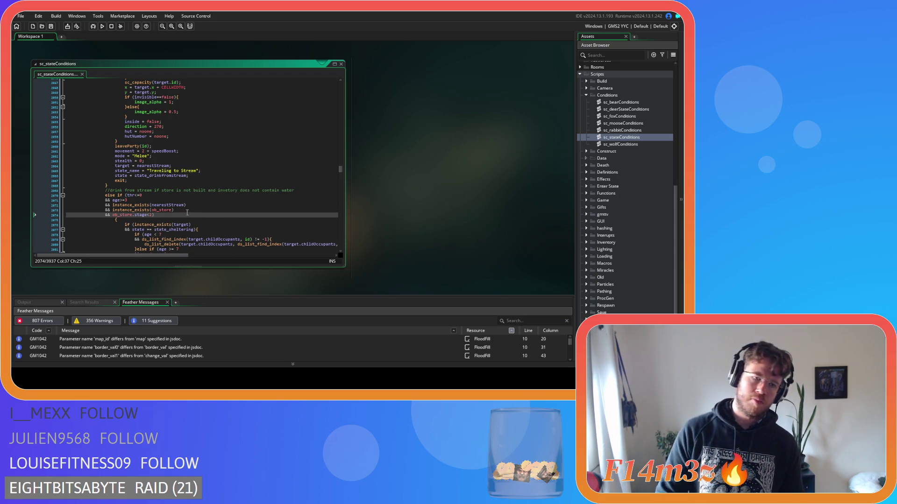
Step: Delete the lone opening brace line and outdent the not-built block's body one level
{"action": "scroll", "coordinate": [189, 213], "scroll_direction": "down", "scroll_amount": 3}
{"action": "left_click", "coordinate": [110, 179]}
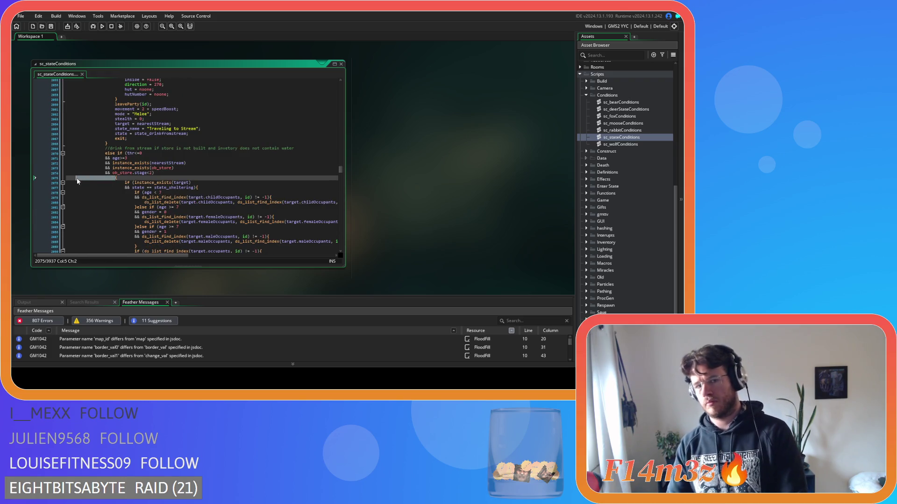
{"action": "key", "text": "shift+Home"}
{"action": "key", "text": "BackSpace"}
{"action": "key", "text": "BackSpace"}
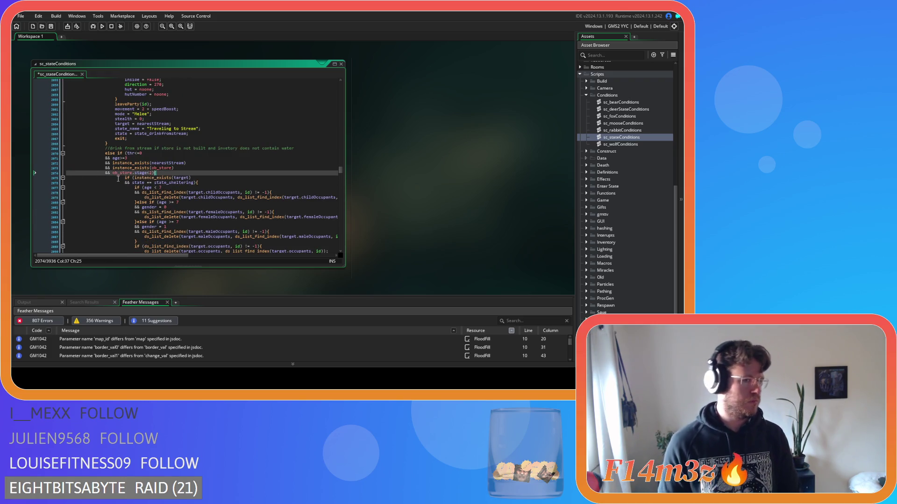
{"action": "scroll", "coordinate": [142, 190], "scroll_direction": "down", "scroll_amount": 9}
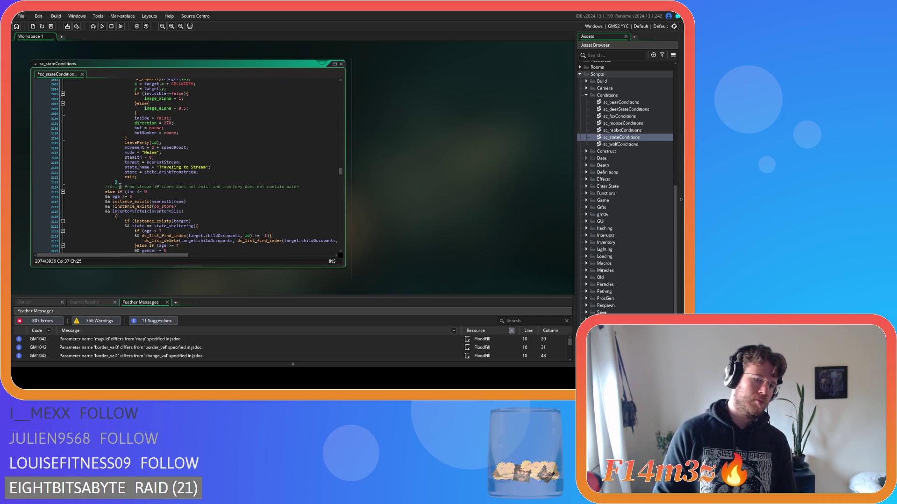
{"action": "mouse_move", "coordinate": [117, 238]}
{"action": "left_mouse_down"}
{"action": "mouse_move", "coordinate": [122, 177]}
{"action": "mouse_move", "coordinate": [76, 172]}
{"action": "mouse_move", "coordinate": [58, 157]}
{"action": "mouse_move", "coordinate": [56, 121]}
{"action": "left_mouse_up"}
{"action": "key", "text": "shift+Tab"}
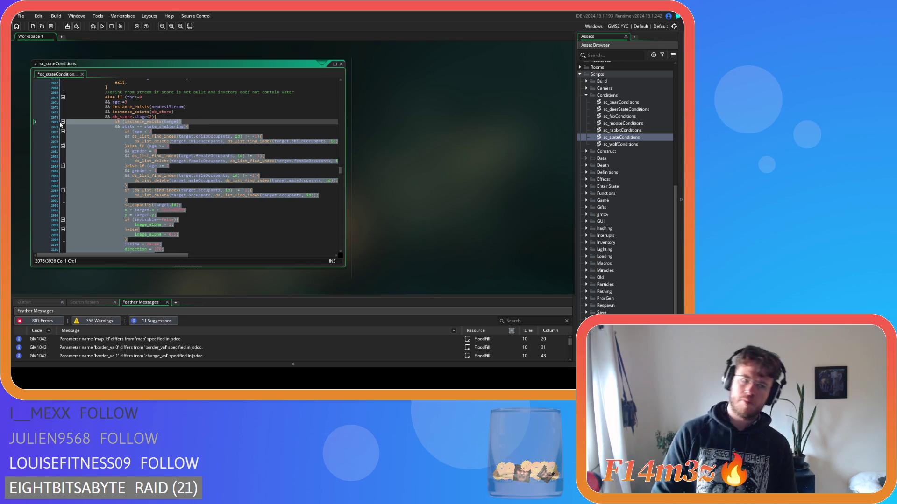
{"action": "left_click", "coordinate": [94, 142]}
Step: In the store-missing stream condition, make the check read thr<=0 and remove the space in the age comparison
{"action": "scroll", "coordinate": [121, 172], "scroll_direction": "down", "scroll_amount": 5}
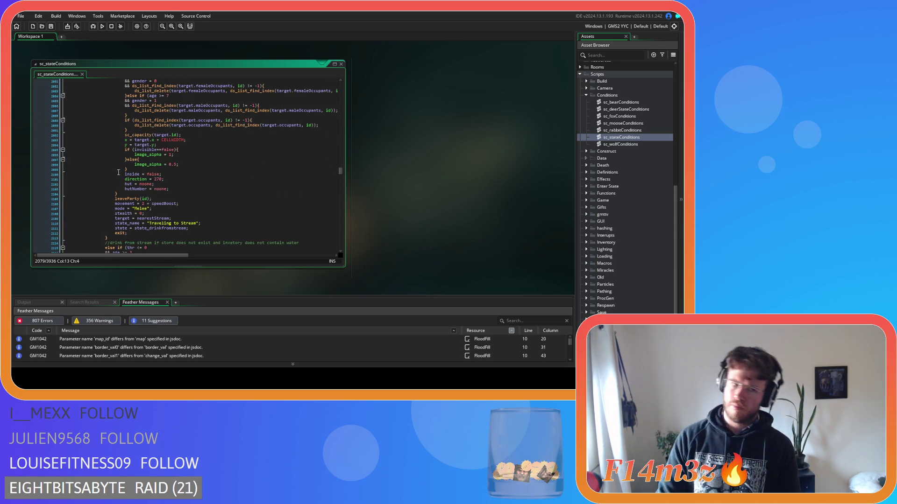
{"action": "scroll", "coordinate": [108, 166], "scroll_direction": "down", "scroll_amount": 5}
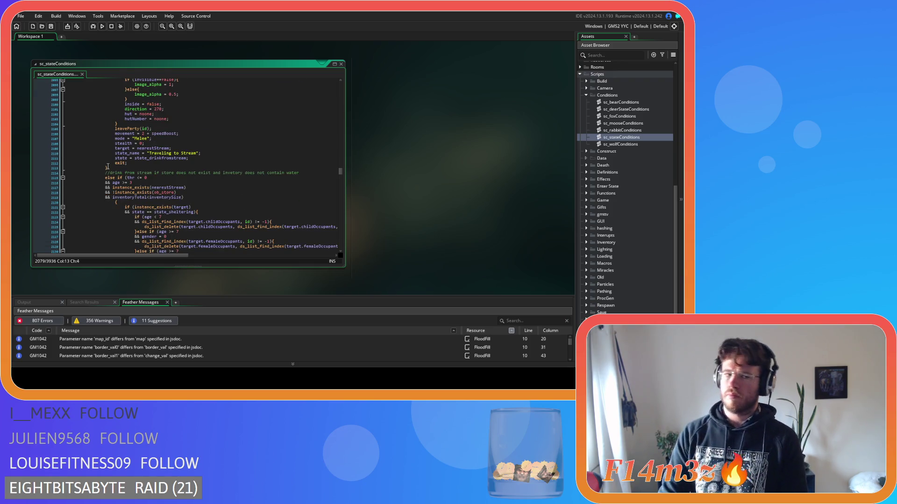
{"action": "left_click", "coordinate": [135, 178]}
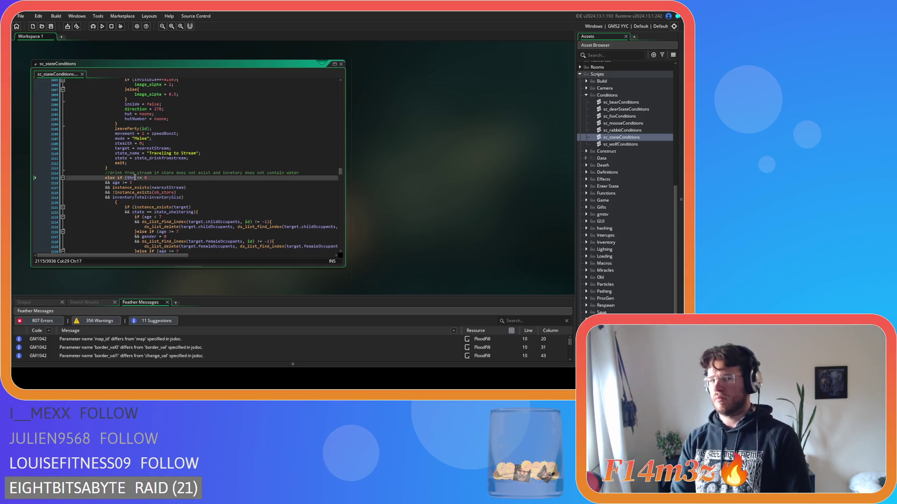
{"action": "key", "text": "Delete"}
{"action": "key", "text": "Delete"}
{"action": "key", "text": "Delete"}
{"action": "type", "text": "<="}
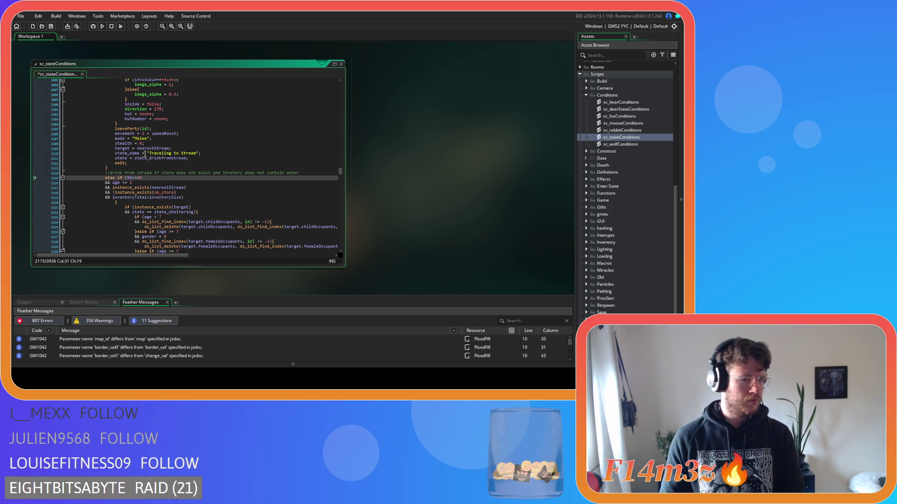
{"action": "left_click", "coordinate": [122, 182]}
{"action": "key", "text": "BackSpace"}
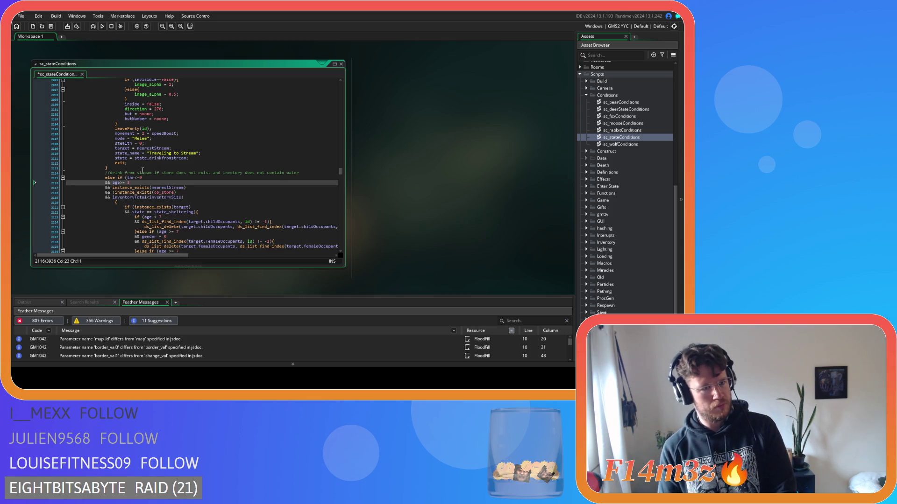
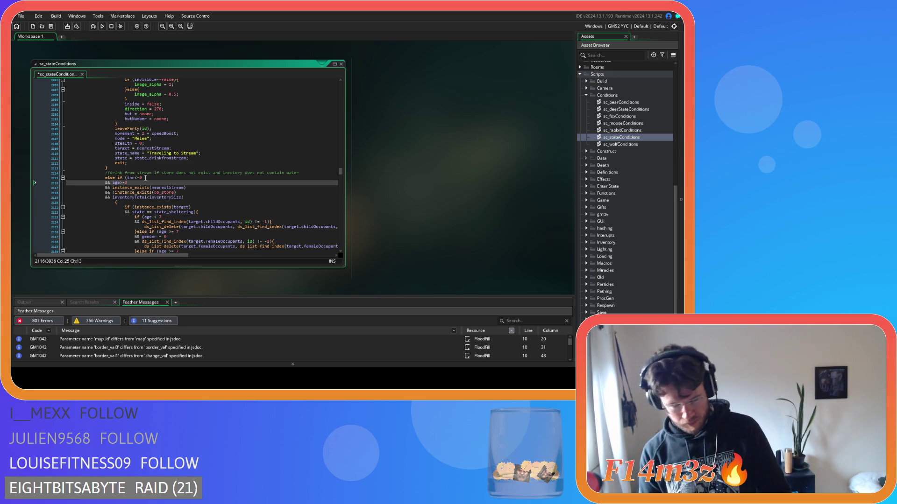
Step: Save the script and pull the drink-from-stream block's opening brace onto its condition line
{"action": "key", "text": "ctrl+s"}
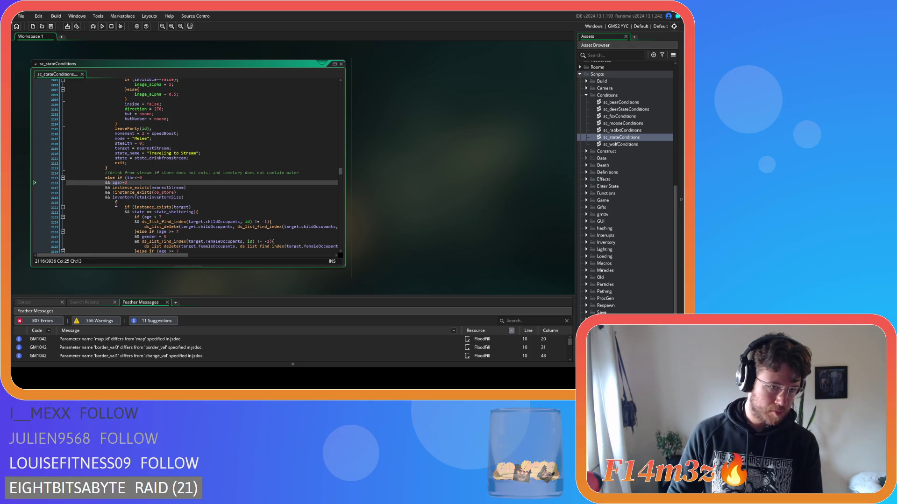
{"action": "left_click", "coordinate": [114, 203]}
{"action": "key", "text": "BackSpace"}
Step: Unindent the drink-from-stream block body one level and save sc_stateConditions
{"action": "scroll", "coordinate": [113, 225], "scroll_direction": "down", "scroll_amount": 8}
{"action": "scroll", "coordinate": [114, 225], "scroll_direction": "up", "scroll_amount": 2}
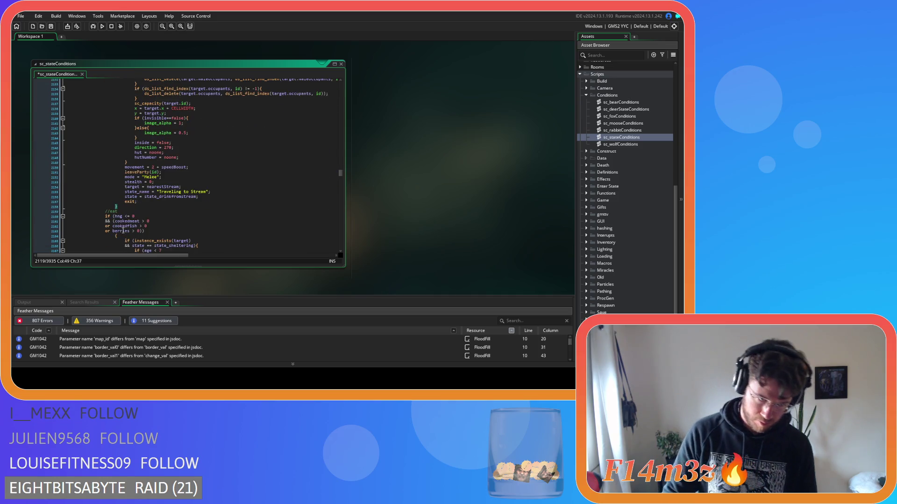
{"action": "left_click_drag", "start_coordinate": [127, 247], "coordinate": [76, 162]}
{"action": "scroll", "coordinate": [84, 167], "scroll_direction": "up", "scroll_amount": 4}
{"action": "key", "text": "shift+Tab"}
{"action": "left_click", "coordinate": [88, 212]}
{"action": "key", "text": "ctrl+s"}
{"action": "scroll", "coordinate": [93, 209], "scroll_direction": "down", "scroll_amount": 4}
{"action": "scroll", "coordinate": [93, 209], "scroll_direction": "down", "scroll_amount": 4}
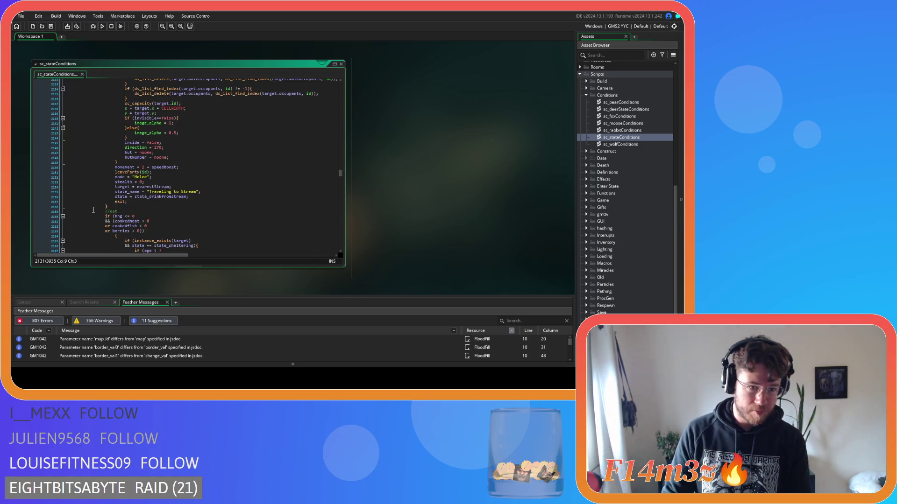
{"action": "left_click", "coordinate": [128, 216]}
Step: Remove the extra spaces in the eat check's hng, cookedmeat, cookedfish and berries comparisons
{"action": "key", "text": "BackSpace"}
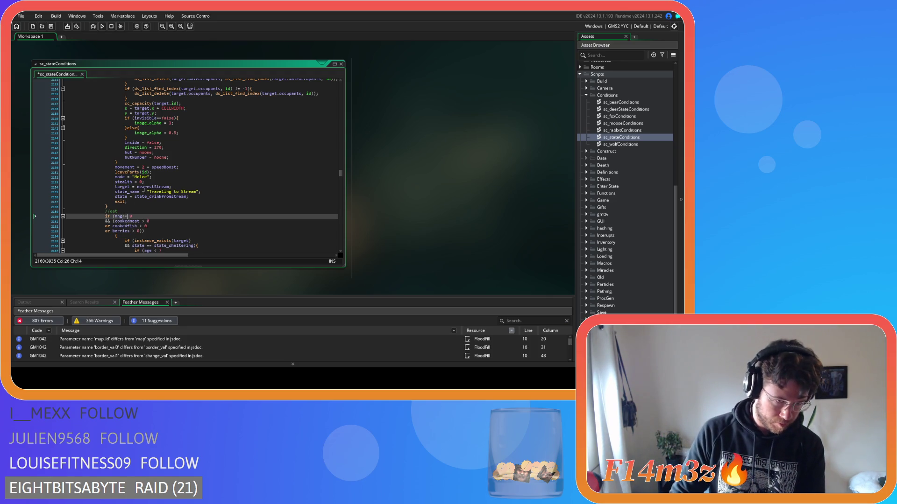
{"action": "key", "text": "Delete"}
{"action": "left_click", "coordinate": [141, 222]}
{"action": "type", "text": ")"}
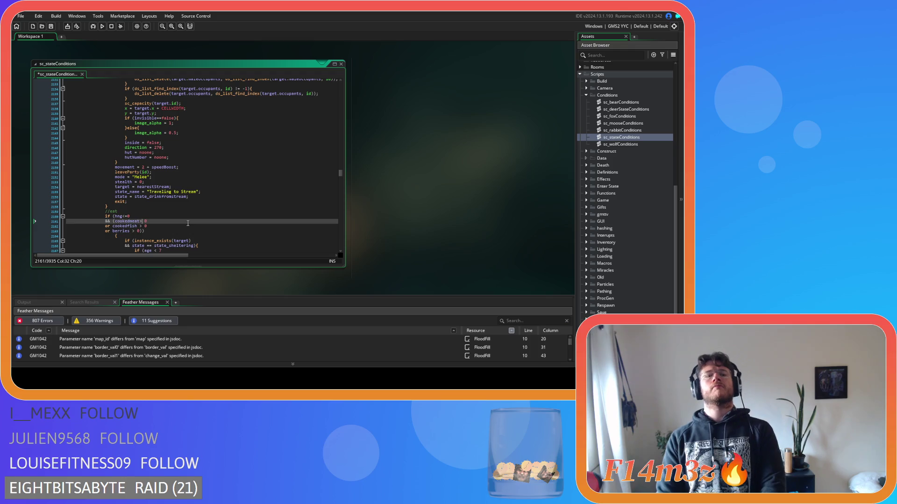
{"action": "left_click", "coordinate": [137, 226]}
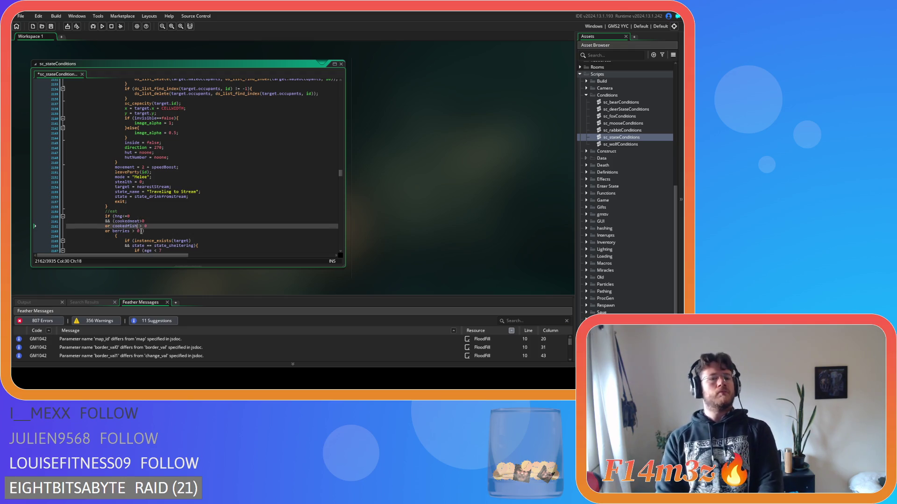
{"action": "key", "text": "Delete"}
{"action": "left_click", "coordinate": [134, 231]}
{"action": "key", "text": "Delete"}
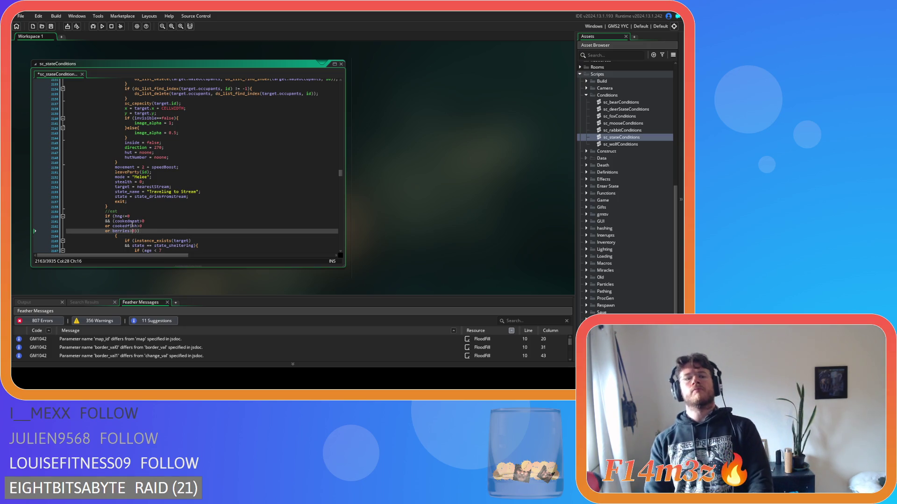
Step: Replace cookedmeat with array_length(inv.meatCooked) and copy that expression
{"action": "double_click", "coordinate": [128, 221]}
{"action": "type", "text": "array_length(global.inv.water)"}
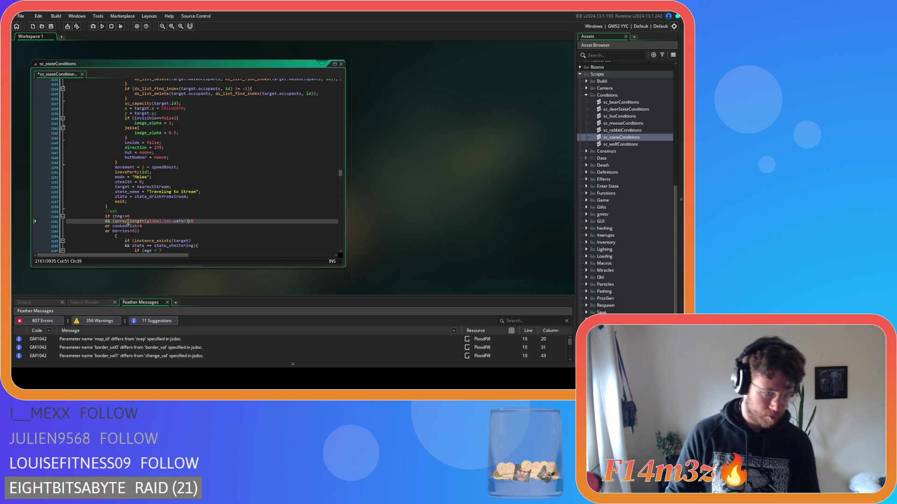
{"action": "left_click", "coordinate": [156, 222]}
{"action": "double_click", "coordinate": [156, 221]}
{"action": "key", "text": "Delete"}
{"action": "key", "text": "Delete"}
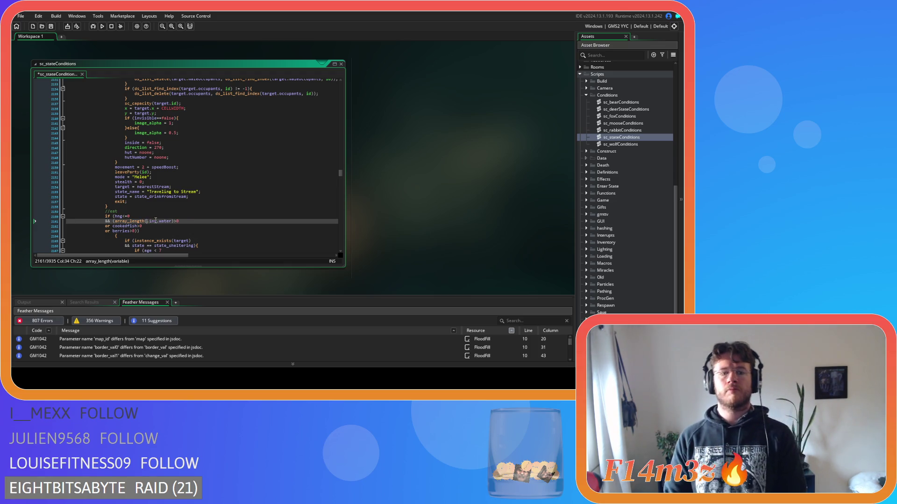
{"action": "double_click", "coordinate": [163, 222]}
{"action": "type", "text": "meatCooked"}
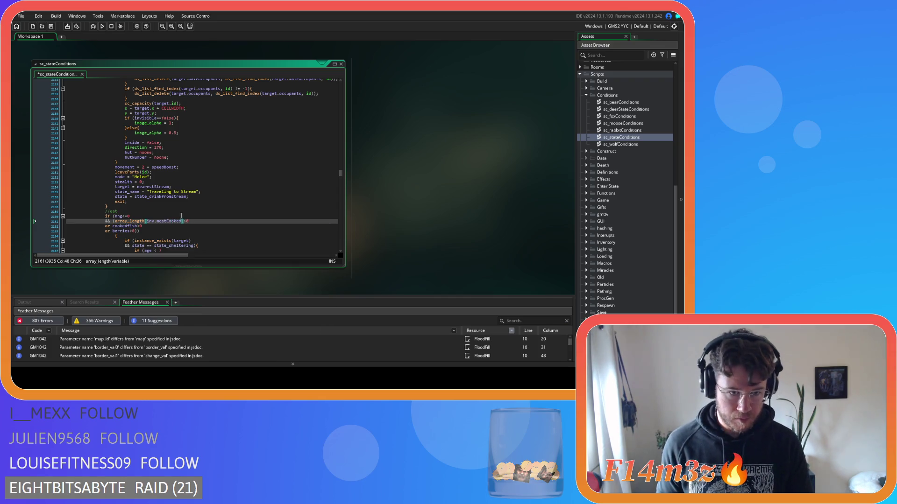
{"action": "left_click_drag", "start_coordinate": [184, 221], "coordinate": [115, 222]}
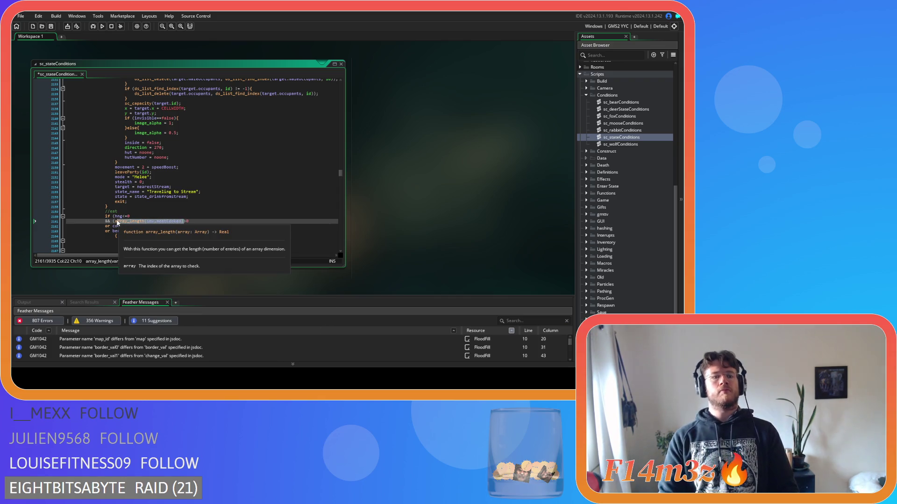
{"action": "key", "text": "ctrl+c"}
Step: Replace cookedfish with array_length(inv.fishCooked) and berries with array_length(inv.berries), then save
{"action": "double_click", "coordinate": [136, 227]}
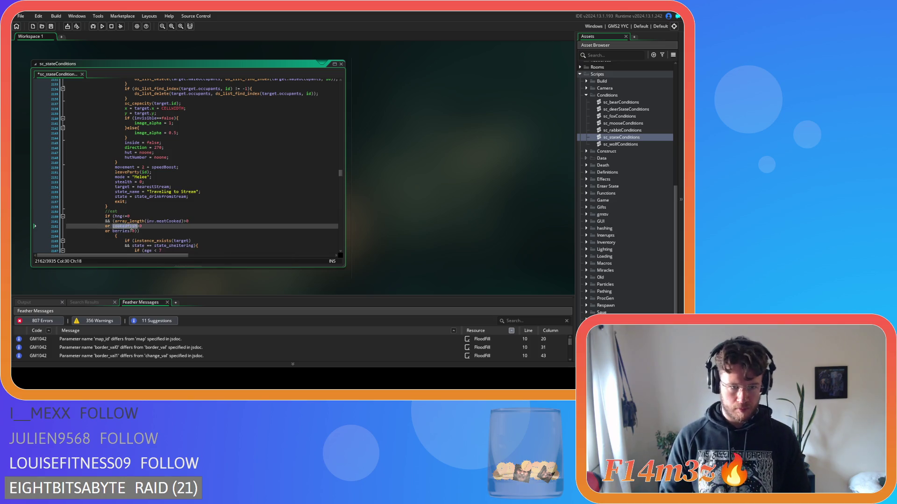
{"action": "key", "text": "ctrl+v"}
{"action": "left_click_drag", "start_coordinate": [164, 226], "coordinate": [154, 227]}
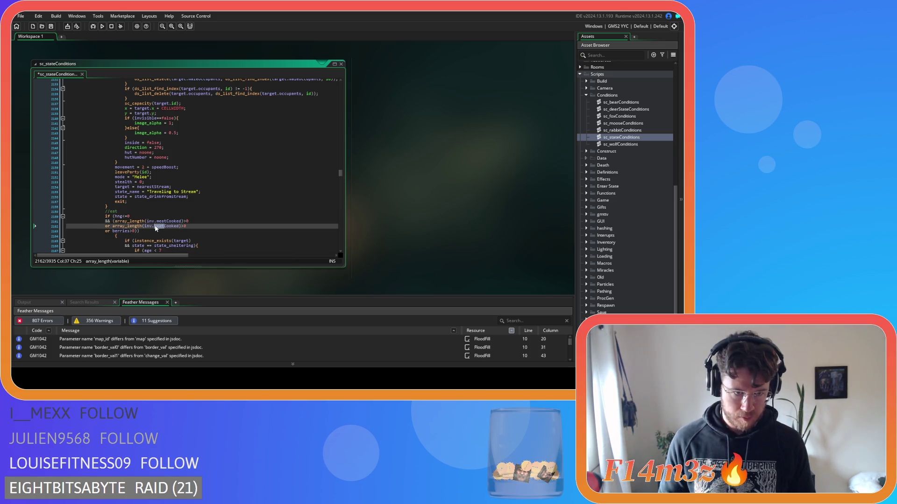
{"action": "key", "text": "BackSpace"}
{"action": "type", "text": "fish"}
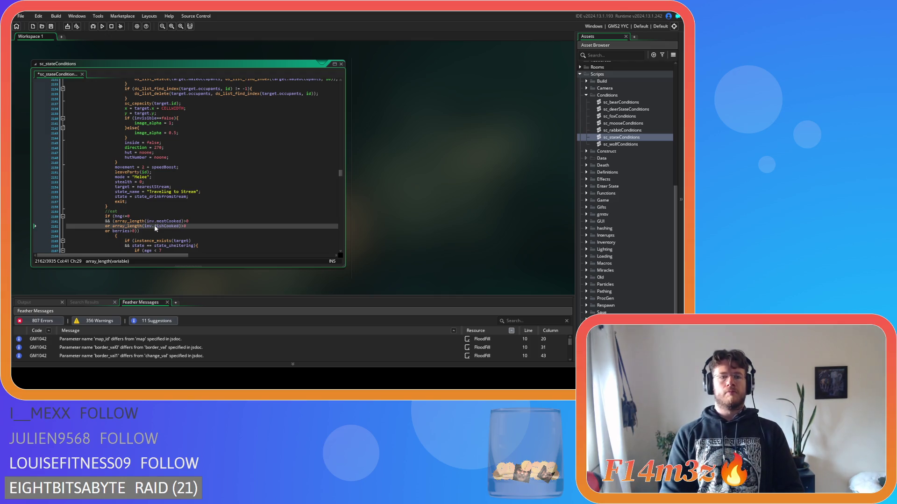
{"action": "double_click", "coordinate": [125, 231]}
{"action": "key", "text": "ctrl+v"}
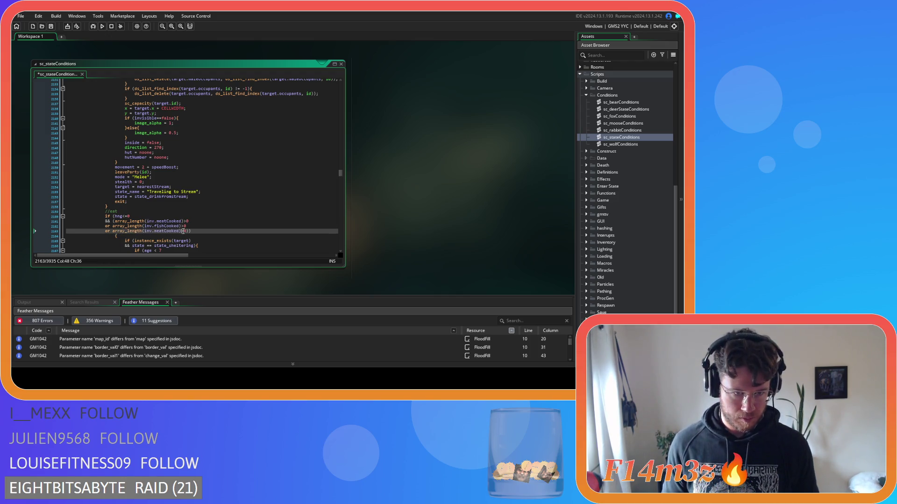
{"action": "double_click", "coordinate": [176, 231]}
{"action": "type", "text": "berries"}
{"action": "key", "text": "ctrl+s"}
Step: Remove the berries-line breakpoint, delete the lone opening brace line, and save
{"action": "left_click", "coordinate": [53, 234]}
{"action": "left_click", "coordinate": [53, 233]}
{"action": "left_click", "coordinate": [50, 231]}
{"action": "left_click_drag", "start_coordinate": [112, 236], "coordinate": [72, 235]}
{"action": "key", "text": "Delete"}
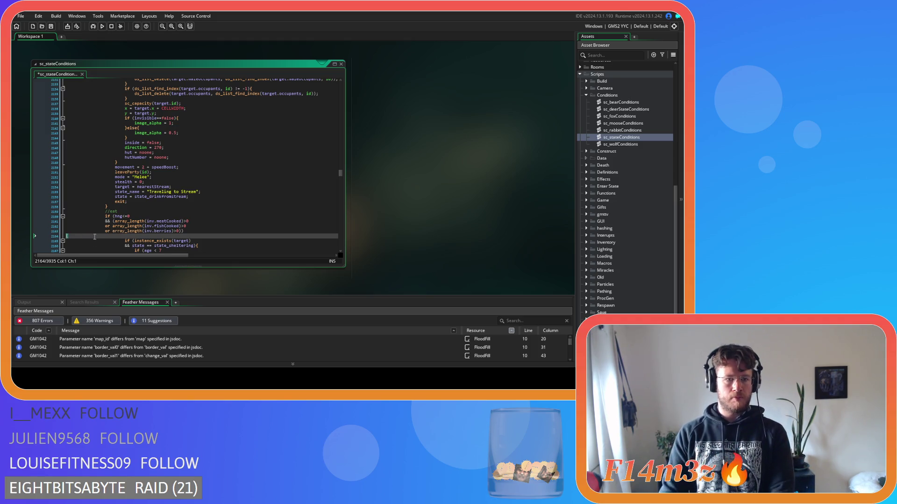
{"action": "key", "text": "Delete"}
{"action": "scroll", "coordinate": [107, 196], "scroll_direction": "down", "scroll_amount": 15}
{"action": "mouse_move", "coordinate": [118, 198]}
{"action": "left_mouse_down"}
{"action": "mouse_move", "coordinate": [121, 188]}
{"action": "mouse_move", "coordinate": [75, 169]}
{"action": "mouse_move", "coordinate": [77, 138]}
{"action": "left_mouse_up"}
{"action": "left_click", "coordinate": [143, 172]}
{"action": "key", "text": "ctrl+s"}
Step: Remove spaces around <=, != and > in the cook-fish hng, campfire state and fuel checks
{"action": "scroll", "coordinate": [143, 172], "scroll_direction": "down", "scroll_amount": 10}
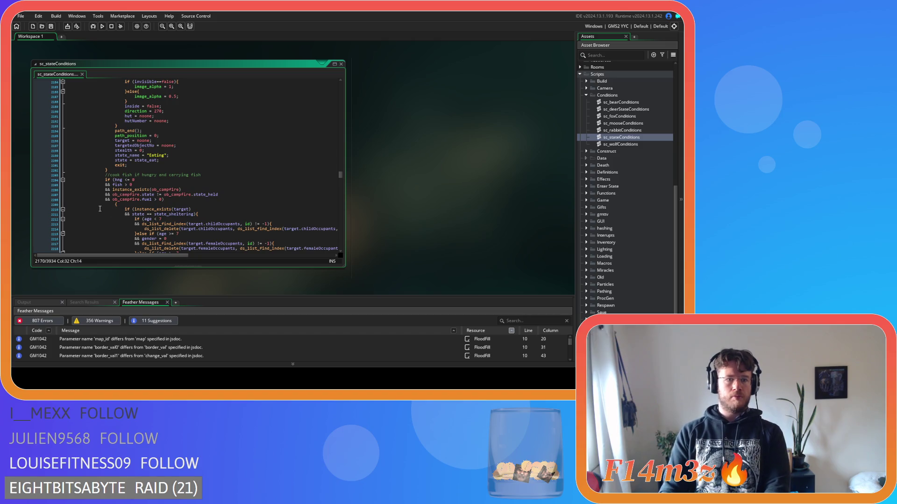
{"action": "scroll", "coordinate": [100, 209], "scroll_direction": "down", "scroll_amount": 2}
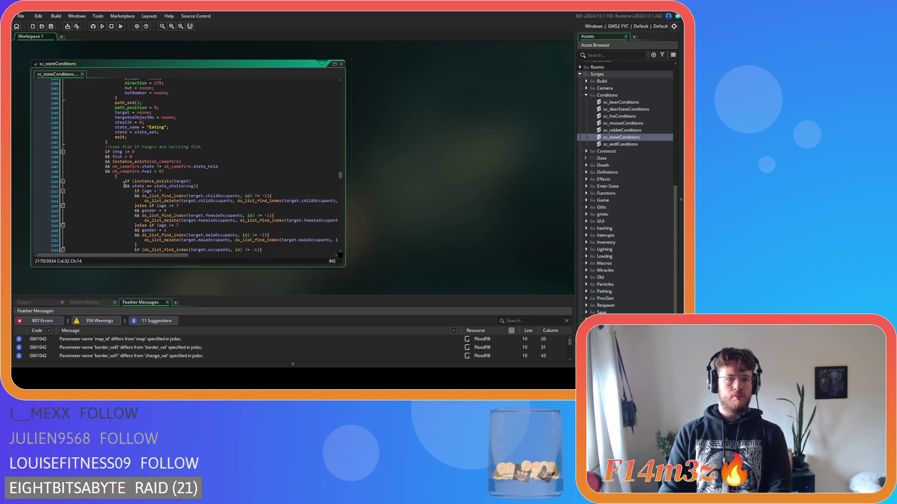
{"action": "left_click", "coordinate": [124, 152]}
{"action": "key", "text": "BackSpace"}
{"action": "key", "text": "Right"}
{"action": "key", "text": "Right"}
{"action": "key", "text": "Delete"}
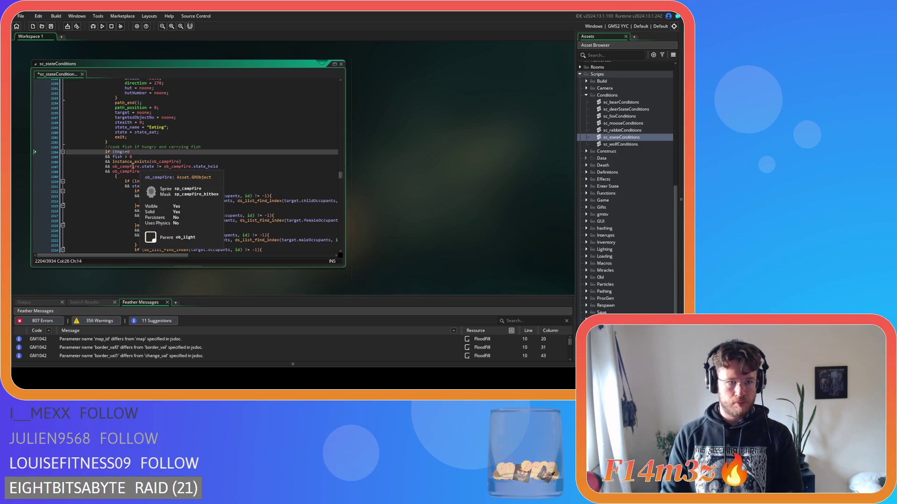
{"action": "key", "text": "Down"}
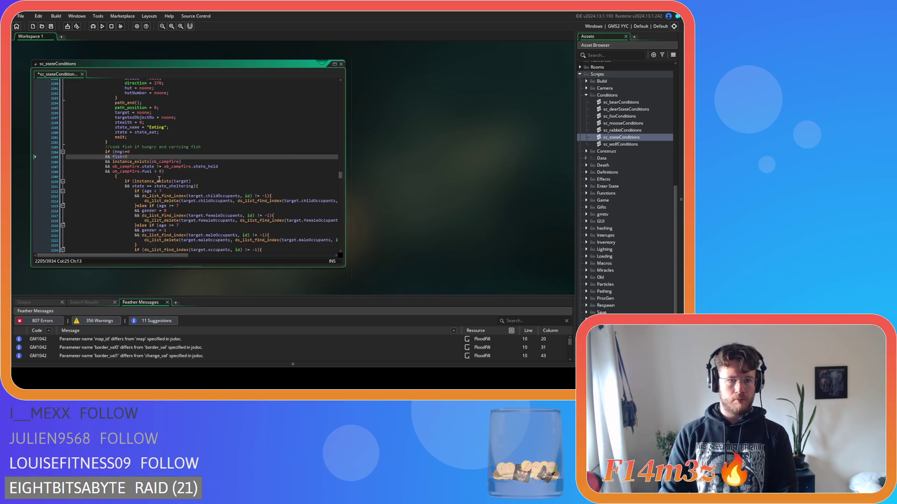
{"action": "left_click", "coordinate": [155, 166]}
{"action": "key", "text": "BackSpace"}
{"action": "key", "text": "Right"}
{"action": "key", "text": "Right"}
{"action": "key", "text": "Delete"}
{"action": "left_click", "coordinate": [153, 172]}
{"action": "key", "text": "BackSpace"}
{"action": "key", "text": "Right"}
{"action": "key", "text": "Delete"}
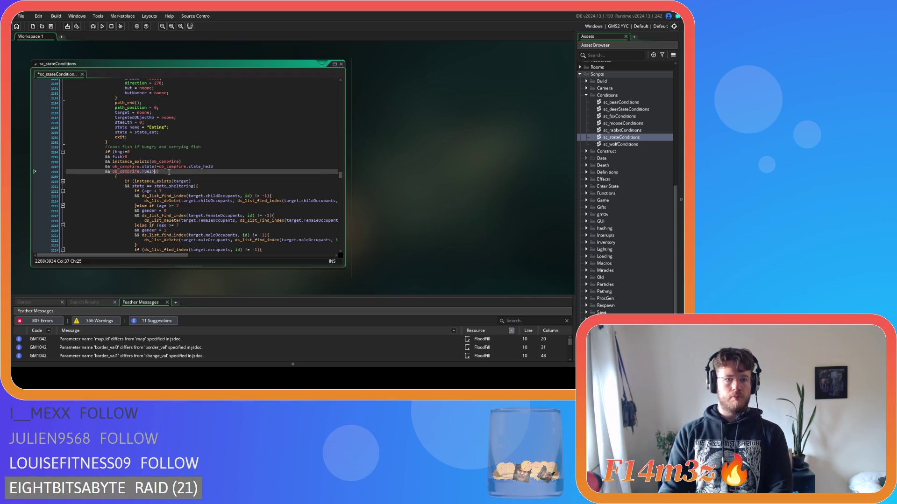
Step: Replace fish in the condition with array_length(inv.fish) and save
{"action": "double_click", "coordinate": [117, 156]}
{"action": "key", "text": "ctrl+v"}
{"action": "double_click", "coordinate": [170, 156]}
{"action": "type", "text": "fish"}
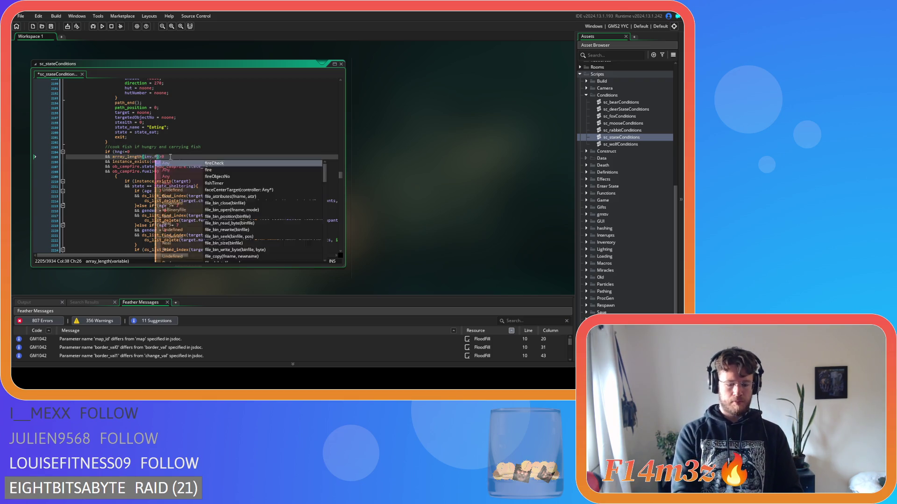
{"action": "left_click", "coordinate": [189, 157]}
{"action": "key", "text": "ctrl+s"}
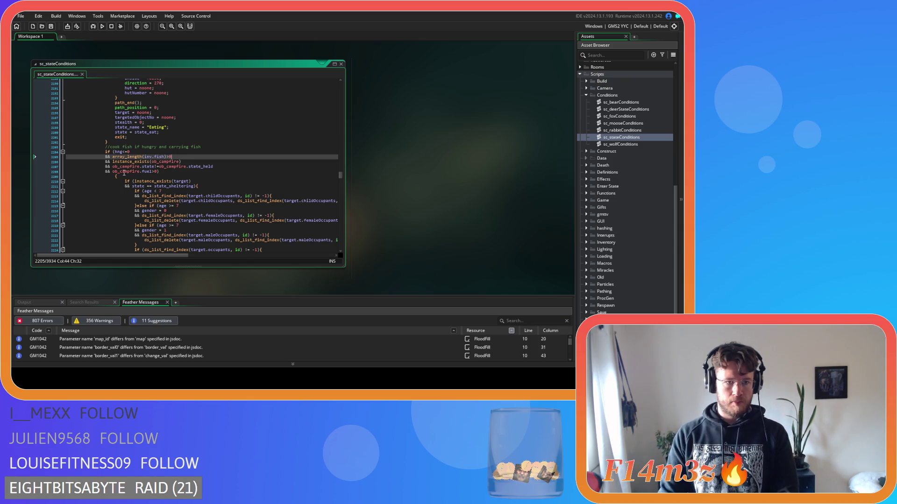
Step: Join the cook-fish opening brace onto the fuel line, unindent the body, and save
{"action": "left_click", "coordinate": [113, 177]}
{"action": "key", "text": "BackSpace"}
{"action": "key", "text": "BackSpace"}
{"action": "key", "text": "BackSpace"}
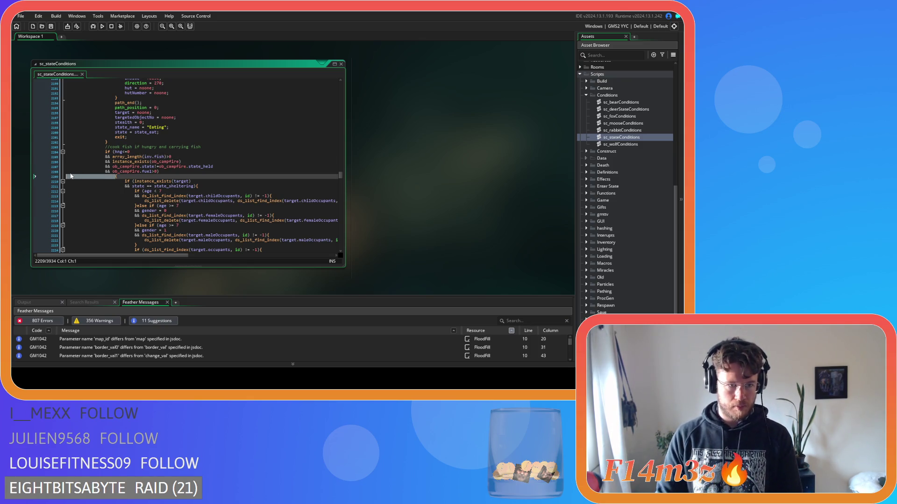
{"action": "scroll", "coordinate": [132, 166], "scroll_direction": "down", "scroll_amount": 7}
{"action": "mouse_move", "coordinate": [66, 226]}
{"action": "left_mouse_down"}
{"action": "mouse_move", "coordinate": [86, 162]}
{"action": "mouse_move", "coordinate": [65, 130]}
{"action": "mouse_move", "coordinate": [65, 108]}
{"action": "left_mouse_up"}
{"action": "key", "text": "shift+Tab"}
{"action": "left_click", "coordinate": [118, 138]}
{"action": "key", "text": "ctrl+s"}
{"action": "scroll", "coordinate": [109, 164], "scroll_direction": "down", "scroll_amount": 9}
{"action": "scroll", "coordinate": [108, 164], "scroll_direction": "down", "scroll_amount": 2}
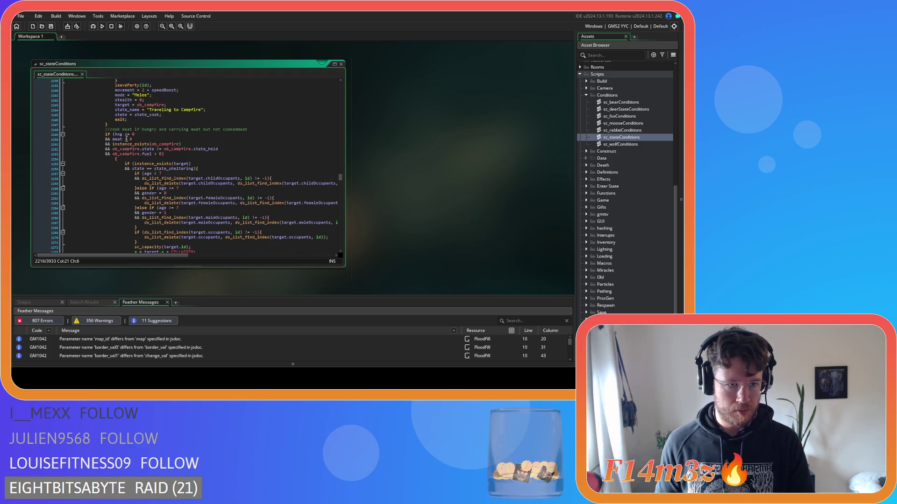
Step: Tighten the spacing around <= in the hng check and > in the meat check
{"action": "left_click", "coordinate": [125, 134]}
{"action": "key", "text": "BackSpace"}
{"action": "key", "text": "Delete"}
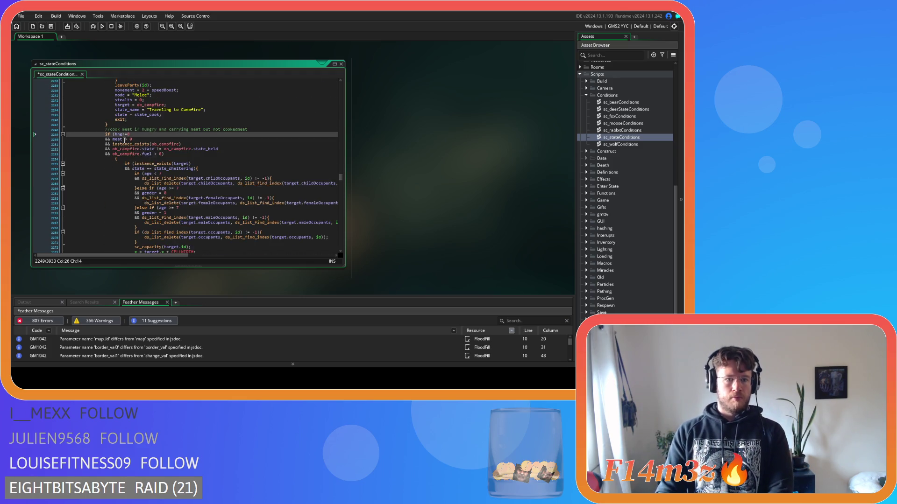
{"action": "left_click", "coordinate": [124, 140]}
{"action": "key", "text": "BackSpace"}
{"action": "key", "text": "Right"}
{"action": "key", "text": "Delete"}
Step: Replace meat with array_length(inv.meat) in the cook-meat condition
{"action": "double_click", "coordinate": [117, 139]}
{"action": "type", "text": "array_length(inv.meatCooked)"}
{"action": "left_click", "coordinate": [164, 139]}
{"action": "key", "text": "Delete"}
{"action": "key", "text": "Delete"}
{"action": "key", "text": "Delete"}
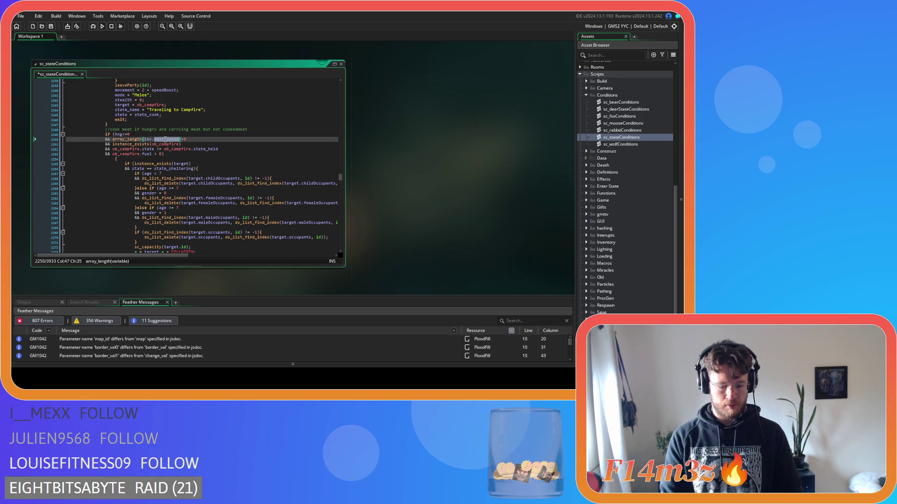
{"action": "left_click", "coordinate": [185, 139]}
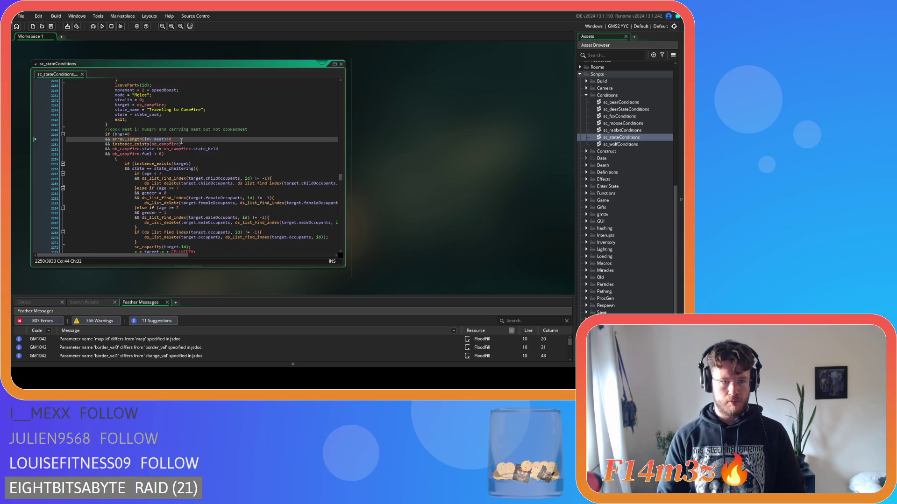
Step: Remove the spaces around != in the campfire state check
{"action": "left_click", "coordinate": [158, 149]}
{"action": "key", "text": "Delete"}
{"action": "key", "text": "Delete"}
{"action": "type", "text": "!"}
{"action": "key", "text": "Delete"}
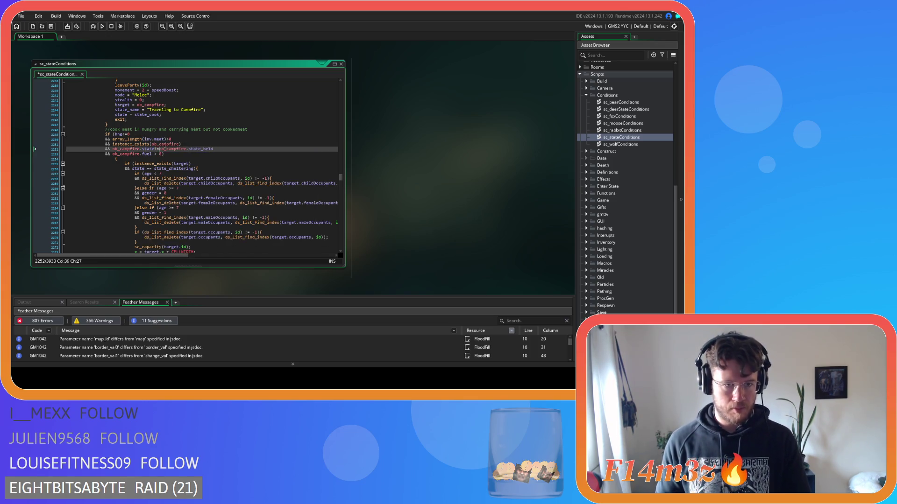
Step: Join the cook-meat opening brace onto the fuel line, unindent the body, and save
{"action": "key", "text": "Down"}
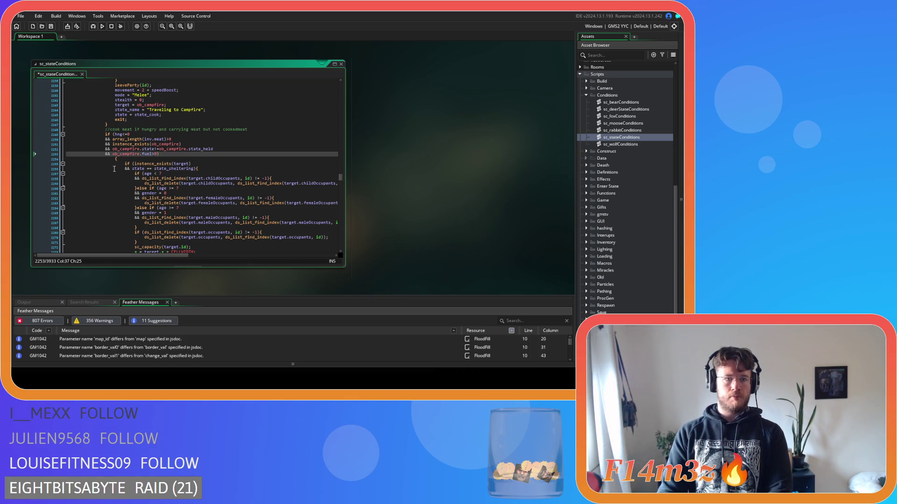
{"action": "key", "text": "End"}
{"action": "key", "text": "Delete"}
{"action": "key", "text": "Delete"}
{"action": "key", "text": "Delete"}
{"action": "scroll", "coordinate": [140, 177], "scroll_direction": "down", "scroll_amount": 6}
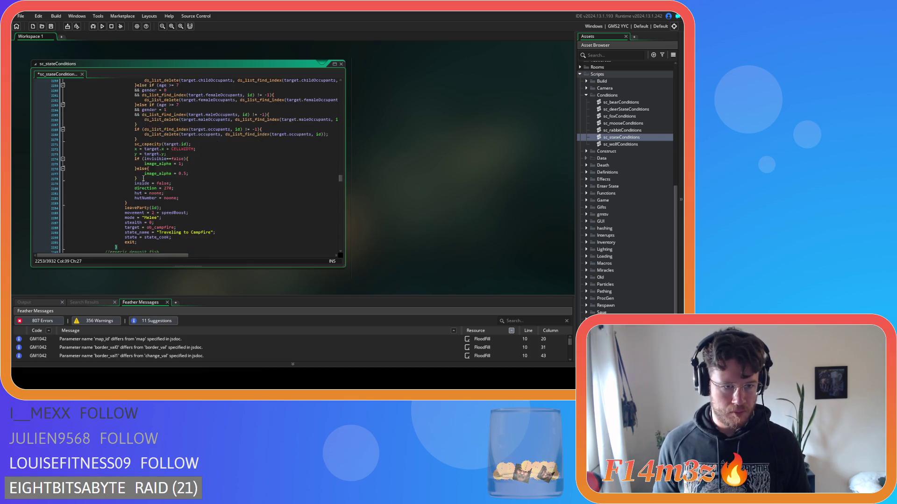
{"action": "mouse_move", "coordinate": [136, 188]}
{"action": "left_mouse_down"}
{"action": "mouse_move", "coordinate": [117, 186]}
{"action": "mouse_move", "coordinate": [106, 156]}
{"action": "mouse_move", "coordinate": [85, 151]}
{"action": "mouse_move", "coordinate": [75, 132]}
{"action": "left_mouse_up"}
{"action": "key", "text": "shift+Tab"}
{"action": "left_click", "coordinate": [114, 184]}
{"action": "key", "text": "ctrl+s"}
Step: Tighten the deposit-fish check to fish>=global.humanInventorySize-1
{"action": "scroll", "coordinate": [105, 144], "scroll_direction": "down", "scroll_amount": 10}
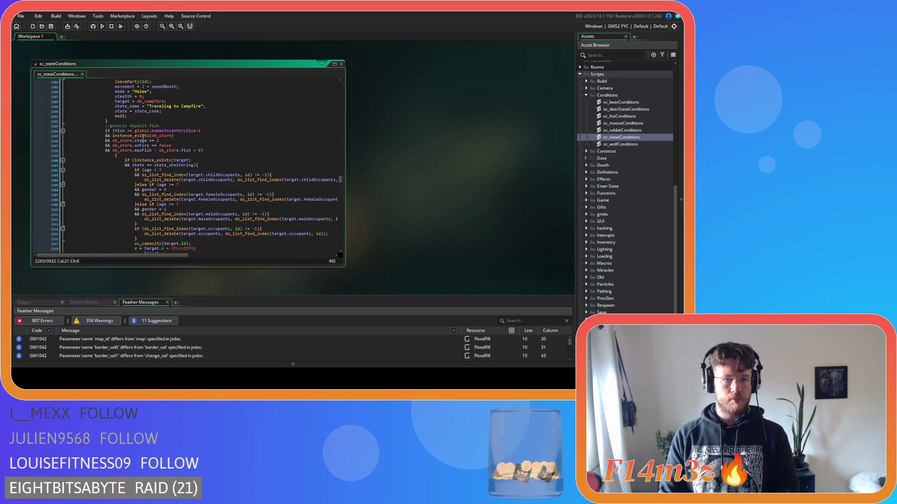
{"action": "left_click", "coordinate": [125, 131]}
{"action": "key", "text": "BackSpace"}
{"action": "key", "text": "Right"}
{"action": "key", "text": "Right"}
{"action": "key", "text": "Delete"}
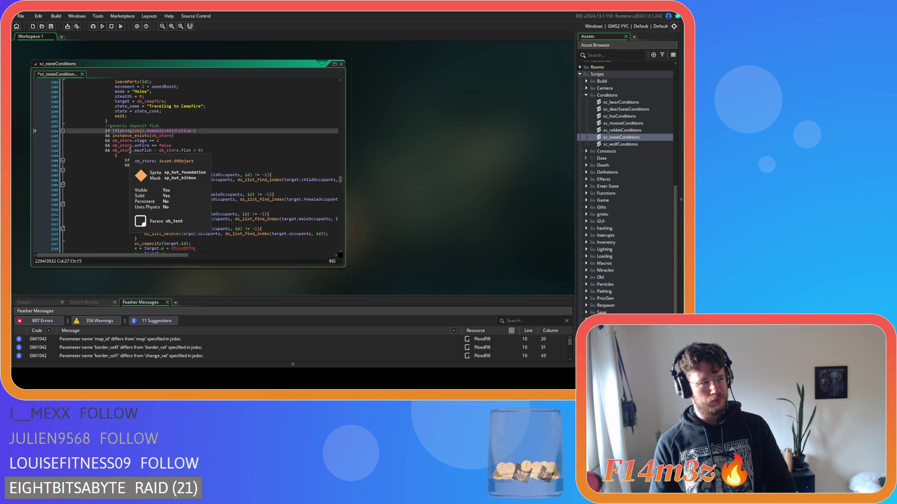
Step: Remove spaces around == in the stage and onFire checks and around - and > in the maxFish check
{"action": "key", "text": "Down"}
{"action": "key", "text": "Down"}
{"action": "key", "text": "End"}
{"action": "key", "text": "ctrl+s"}
{"action": "key", "text": "Left"}
{"action": "key", "text": "Left"}
{"action": "key", "text": "Left"}
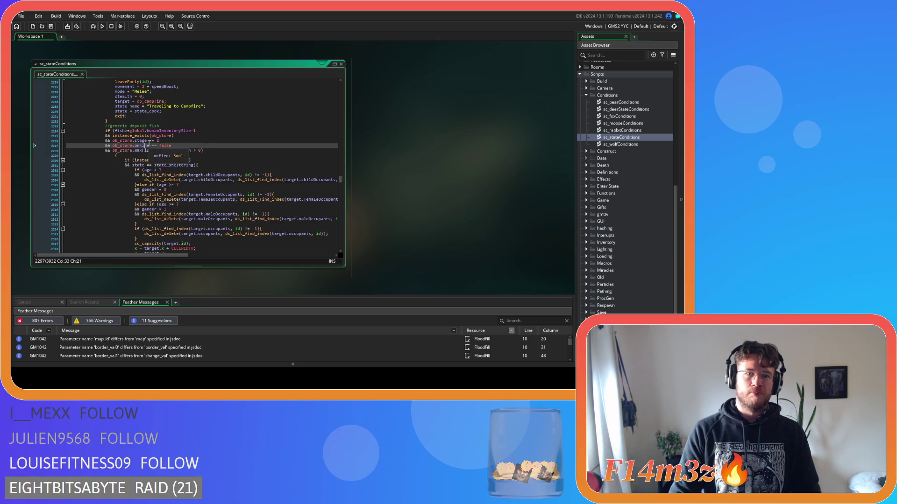
{"action": "key", "text": "BackSpace"}
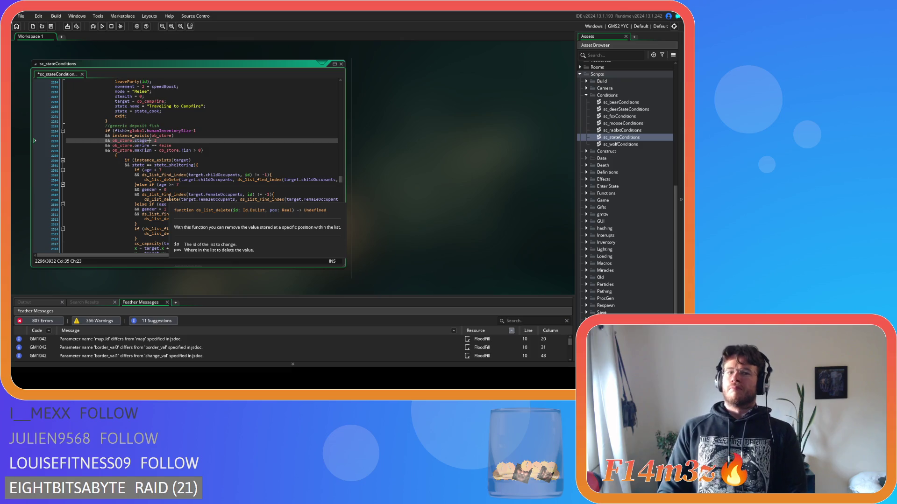
{"action": "key", "text": "Down"}
{"action": "key", "text": "BackSpace"}
{"action": "key", "text": "Down"}
{"action": "key", "text": "BackSpace"}
{"action": "key", "text": "Right"}
{"action": "key", "text": "Delete"}
{"action": "key", "text": "ctrl+Right"}
{"action": "key", "text": "ctrl+Right"}
{"action": "key", "text": "ctrl+Right"}
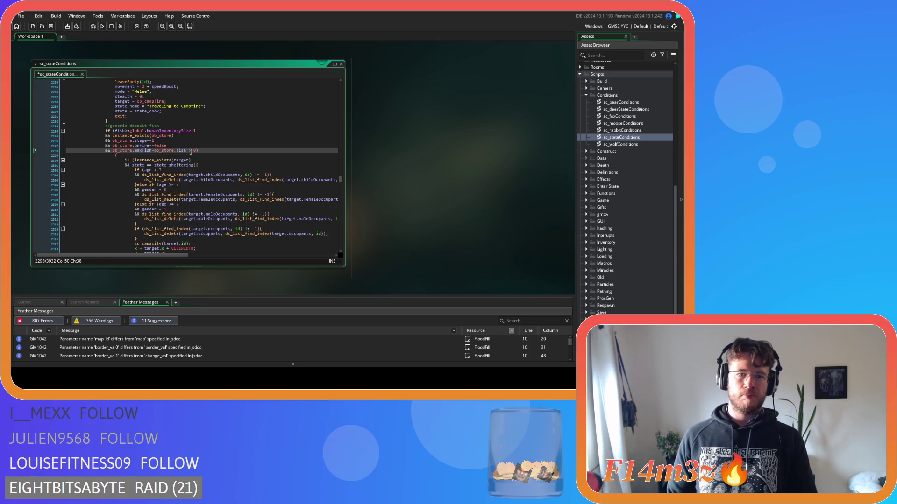
{"action": "key", "text": "Delete"}
{"action": "type", "text": ">"}
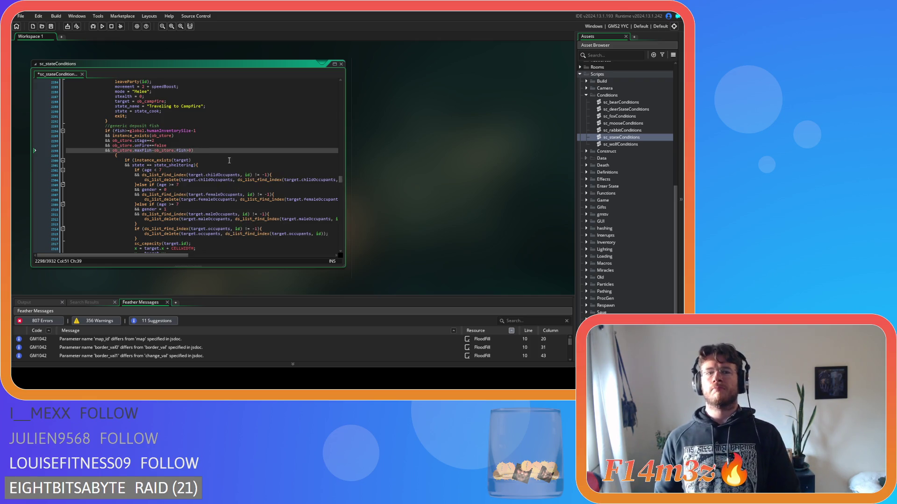
Step: Join the deposit-fish opening brace onto the condition line, unindent the body, and save
{"action": "key", "text": "End"}
{"action": "key", "text": "Delete"}
{"action": "scroll", "coordinate": [112, 175], "scroll_direction": "down", "scroll_amount": 8}
{"action": "mouse_move", "coordinate": [114, 182]}
{"action": "left_mouse_down"}
{"action": "mouse_move", "coordinate": [63, 177]}
{"action": "mouse_move", "coordinate": [62, 142]}
{"action": "left_mouse_up"}
{"action": "key", "text": "shift+Tab"}
{"action": "left_click", "coordinate": [95, 171]}
{"action": "key", "text": "ctrl+s"}
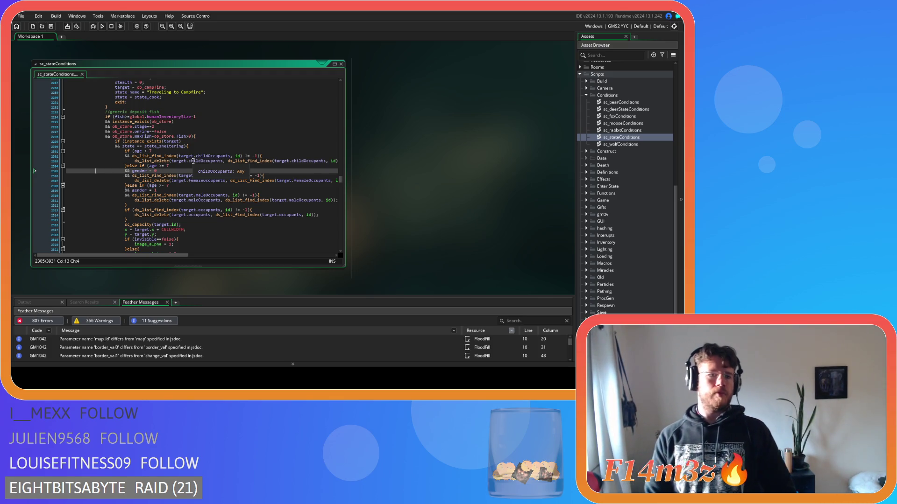
{"action": "left_click", "coordinate": [198, 133]}
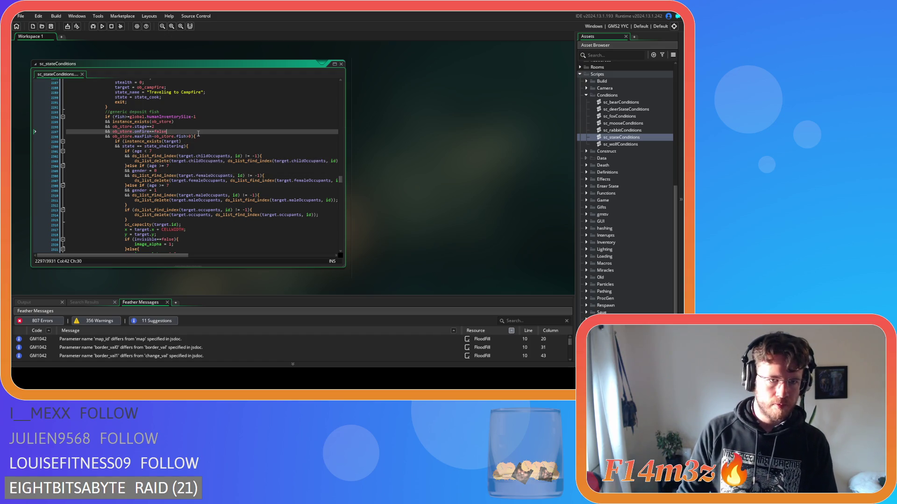
Step: Change the deposit-fish inventory comparison operator to >=
{"action": "scroll", "coordinate": [198, 133], "scroll_direction": "up", "scroll_amount": 3}
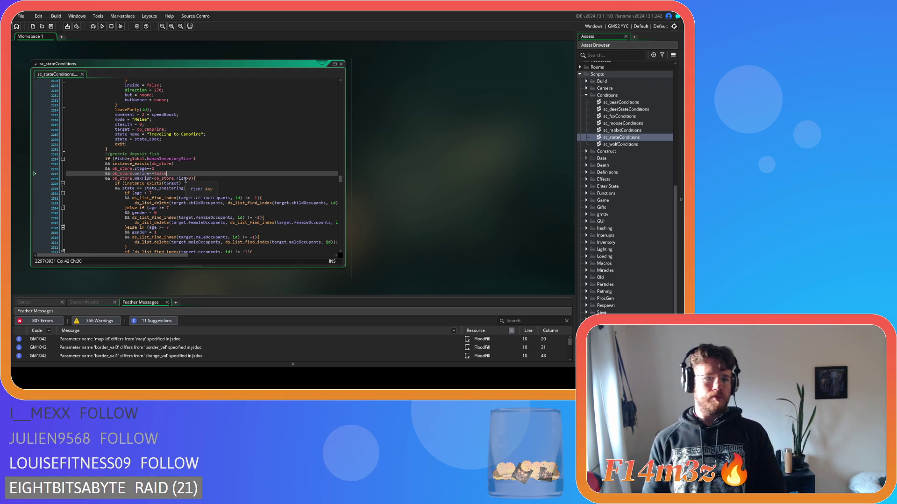
{"action": "left_click", "coordinate": [206, 160]}
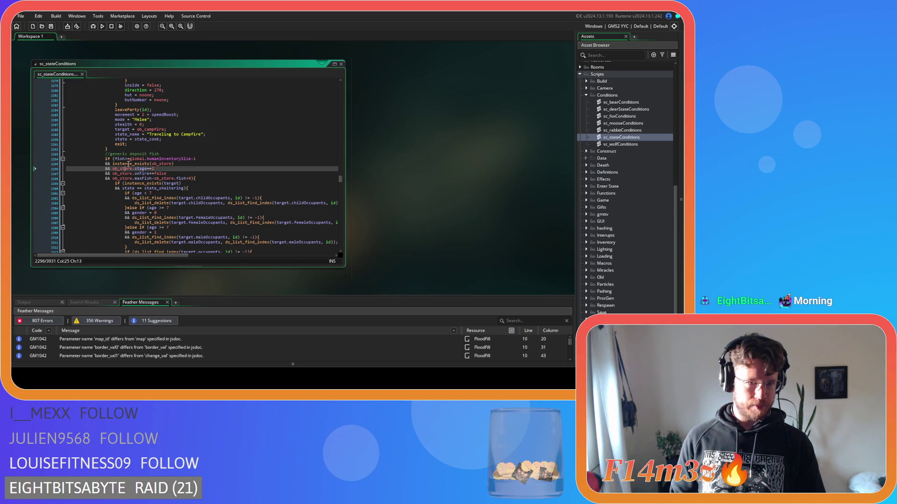
{"action": "left_click", "coordinate": [128, 159]}
{"action": "key", "text": "BackSpace"}
{"action": "key", "text": "Right"}
{"action": "type", "text": "="}
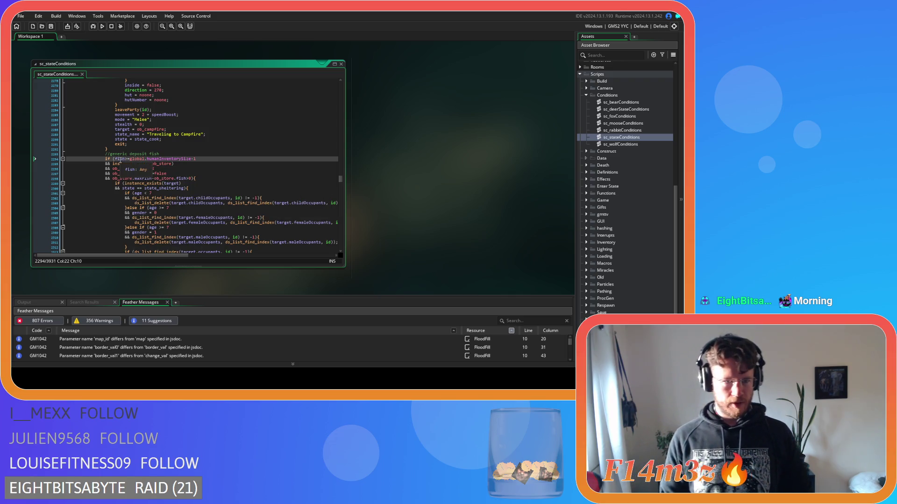
Step: Replace fish in the deposit-fish check with array_length(inv.fish) and save the script
{"action": "double_click", "coordinate": [120, 159]}
{"action": "type", "text": "array_length(inv.meatCooked)"}
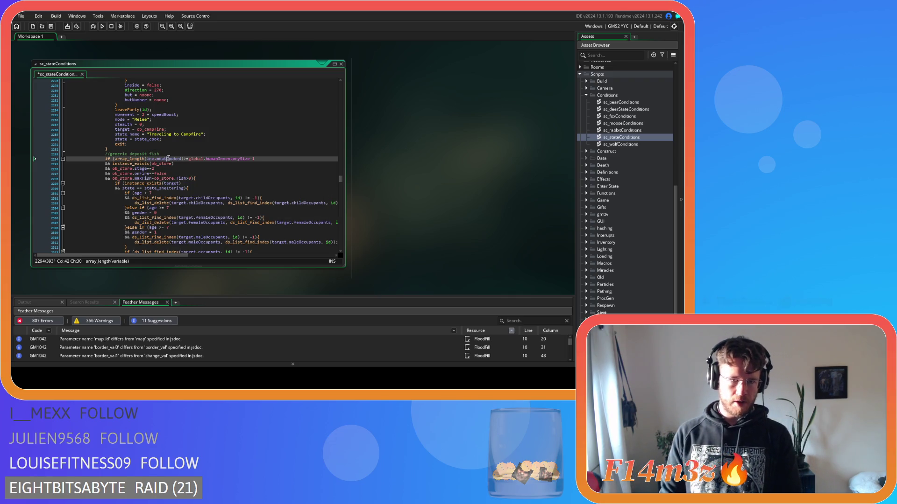
{"action": "double_click", "coordinate": [169, 159]}
{"action": "type", "text": "fish"}
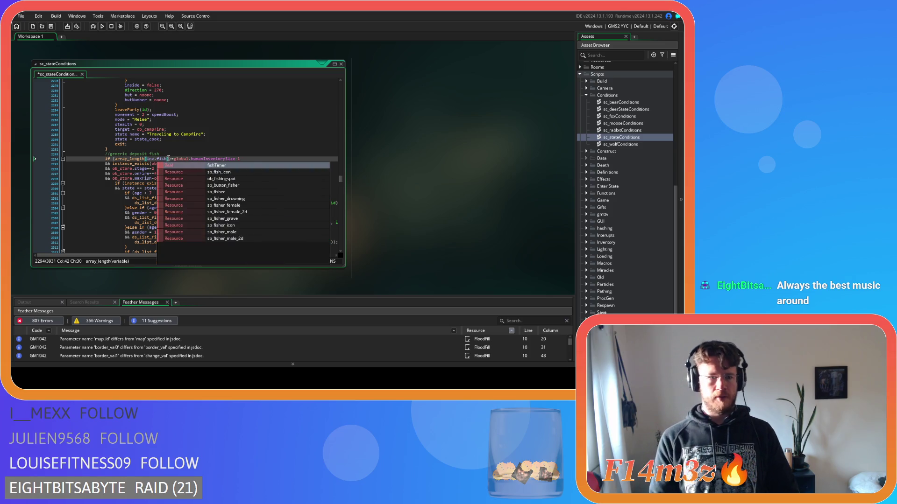
{"action": "left_click", "coordinate": [170, 160]}
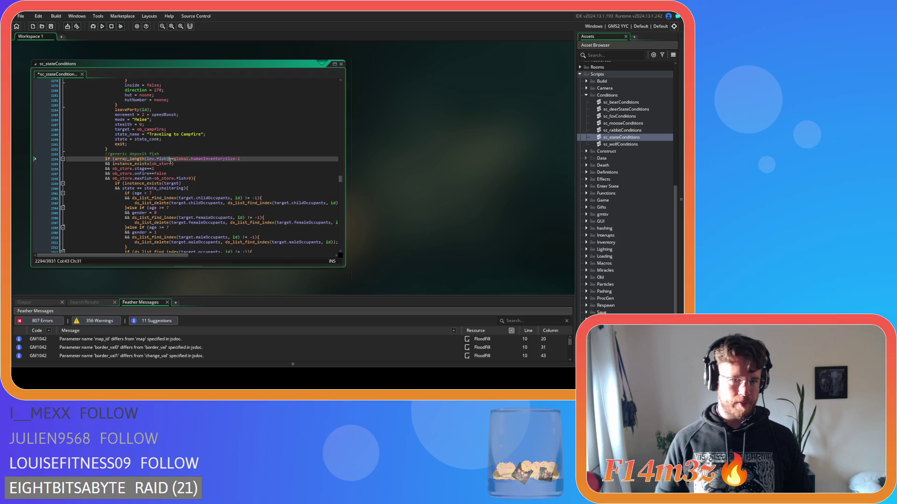
{"action": "left_click", "coordinate": [225, 165]}
{"action": "key", "text": "ctrl+s"}
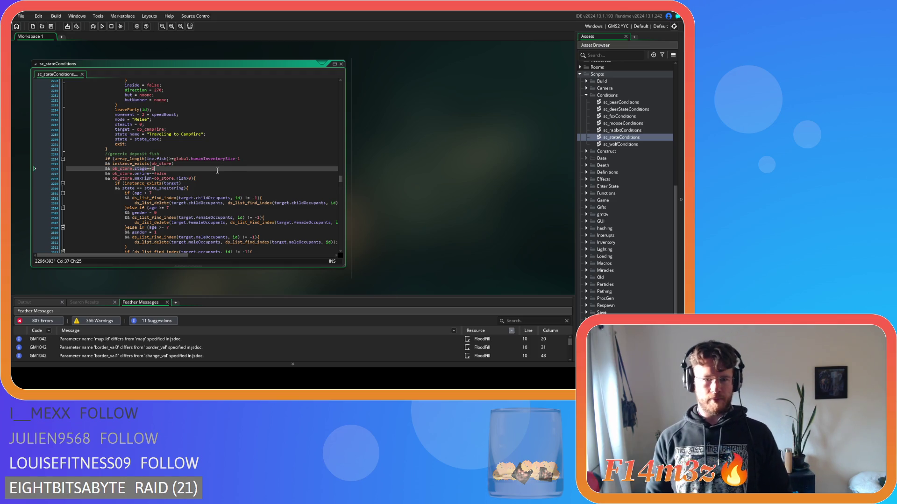
{"action": "left_click", "coordinate": [242, 160]}
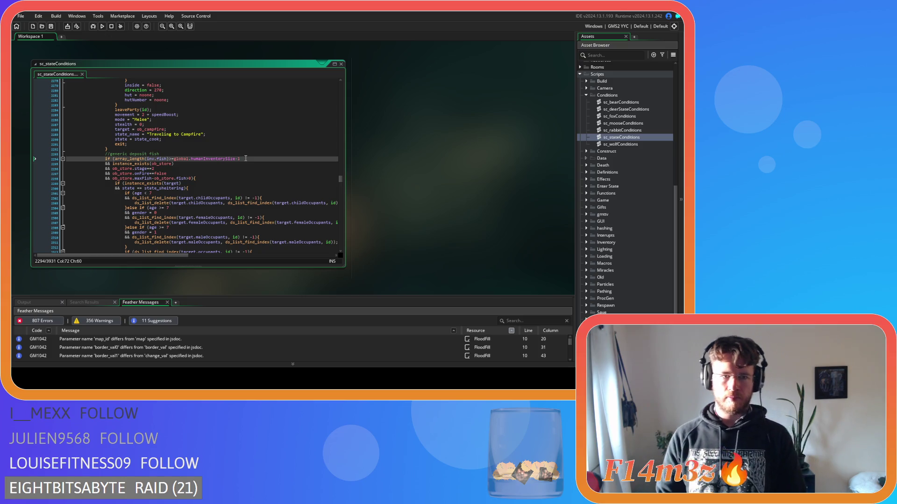
Step: Join the following line onto the onFire==false condition to compact the deposit-fish check
{"action": "left_click", "coordinate": [215, 176]}
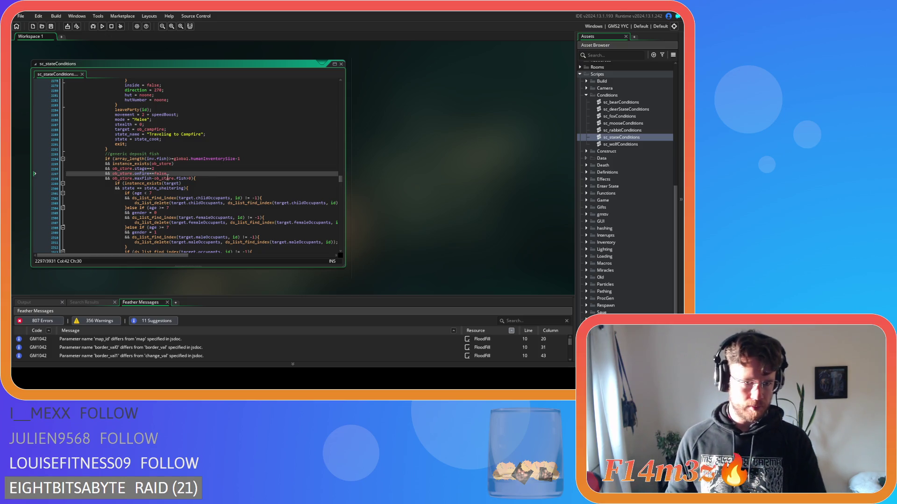
{"action": "left_click", "coordinate": [135, 178]}
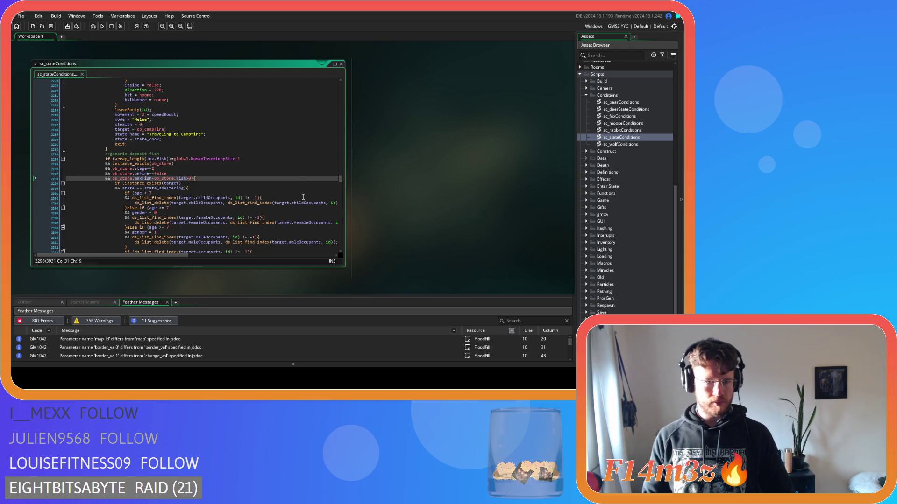
{"action": "key", "text": "Right"}
{"action": "key", "text": "Right"}
{"action": "key", "text": "Right"}
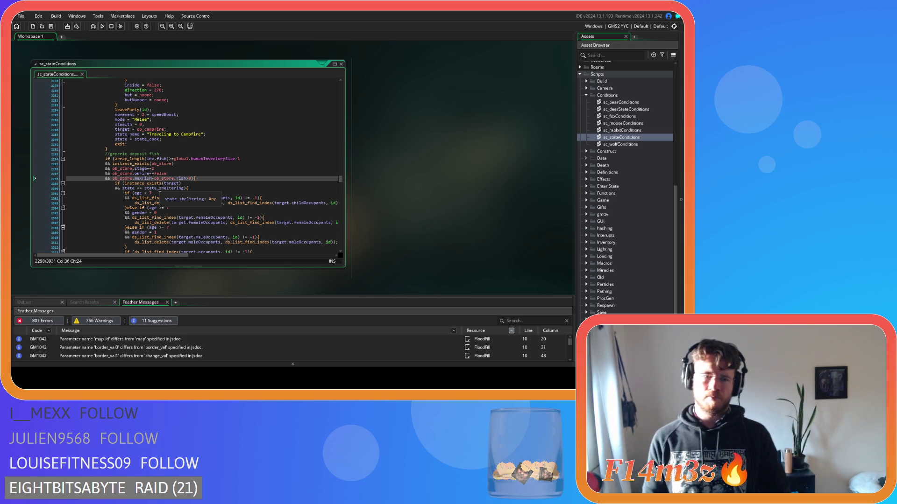
{"action": "left_click_drag", "start_coordinate": [191, 178], "coordinate": [163, 177]}
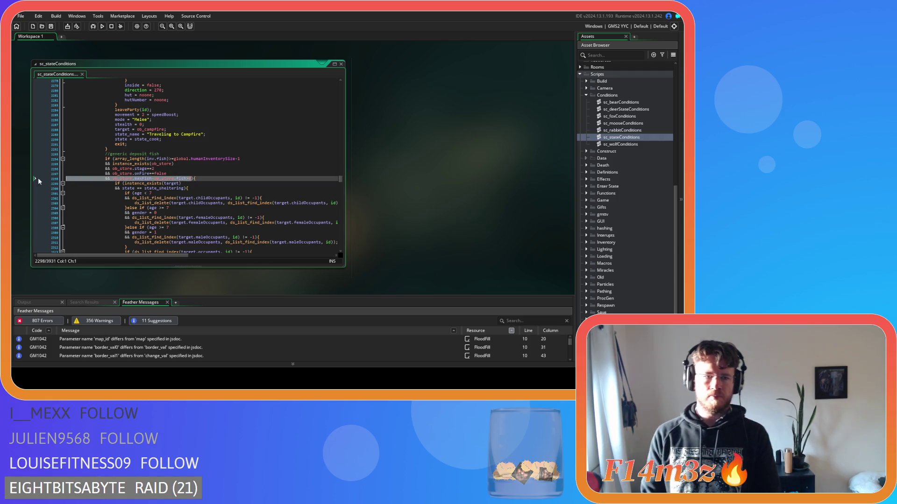
{"action": "key", "text": "BackSpace"}
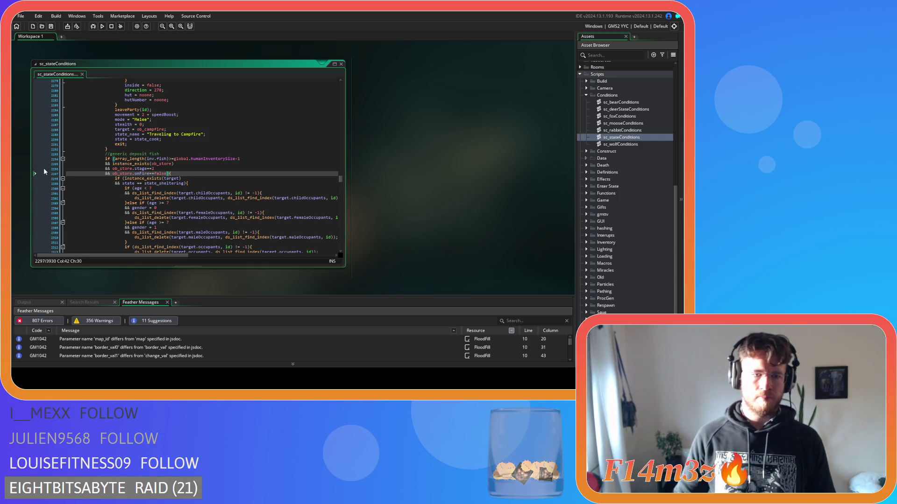
{"action": "left_click", "coordinate": [229, 171]}
{"action": "left_click", "coordinate": [229, 173]}
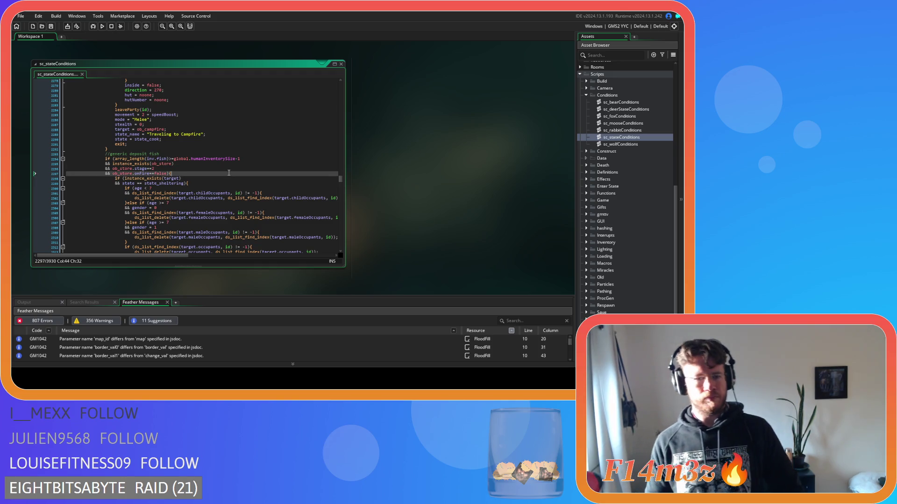
{"action": "scroll", "coordinate": [229, 173], "scroll_direction": "down", "scroll_amount": 5}
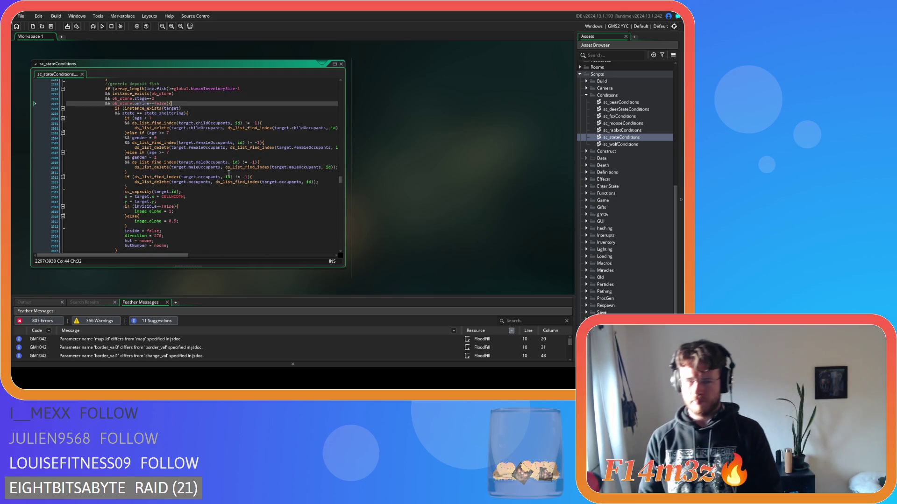
{"action": "scroll", "coordinate": [229, 173], "scroll_direction": "down", "scroll_amount": 8}
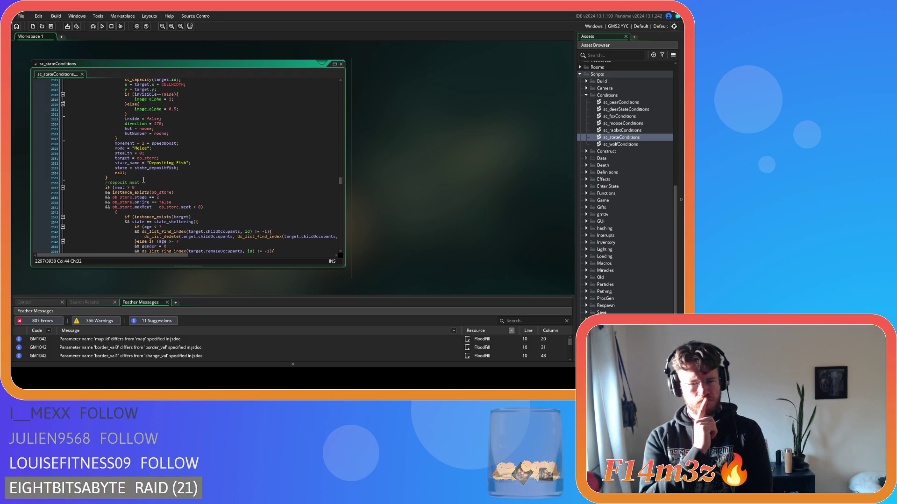
Step: Delete 'generic' from the deposit-fish comment and change its size comparison to 0
{"action": "scroll", "coordinate": [62, 151], "scroll_direction": "up", "scroll_amount": 10}
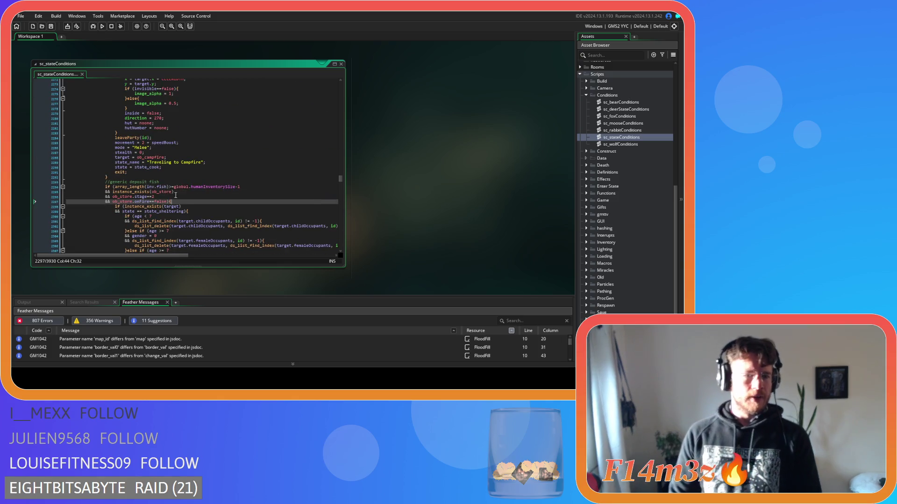
{"action": "double_click", "coordinate": [123, 182]}
{"action": "key", "text": "BackSpace"}
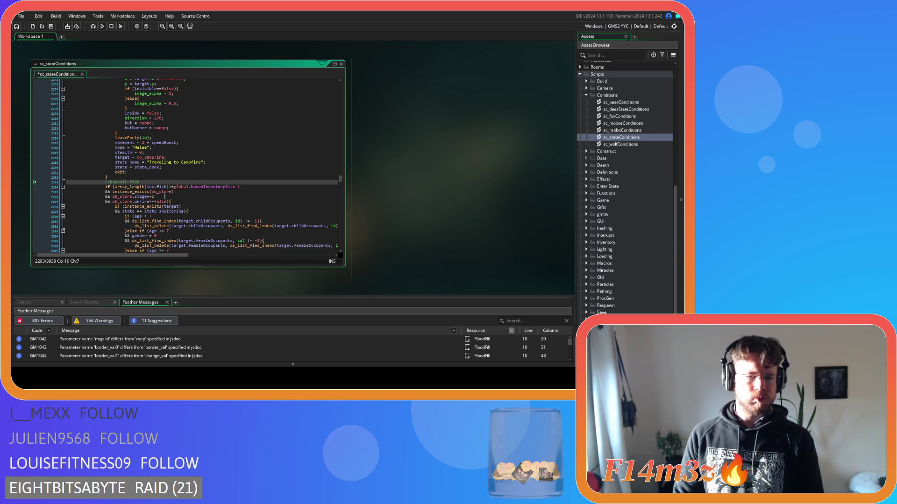
{"action": "left_click_drag", "start_coordinate": [171, 187], "coordinate": [247, 186]}
{"action": "type", "text": "0"}
Step: Replace meat in the deposit-meat check with array_length(inv.meat)
{"action": "scroll", "coordinate": [175, 184], "scroll_direction": "down", "scroll_amount": 13}
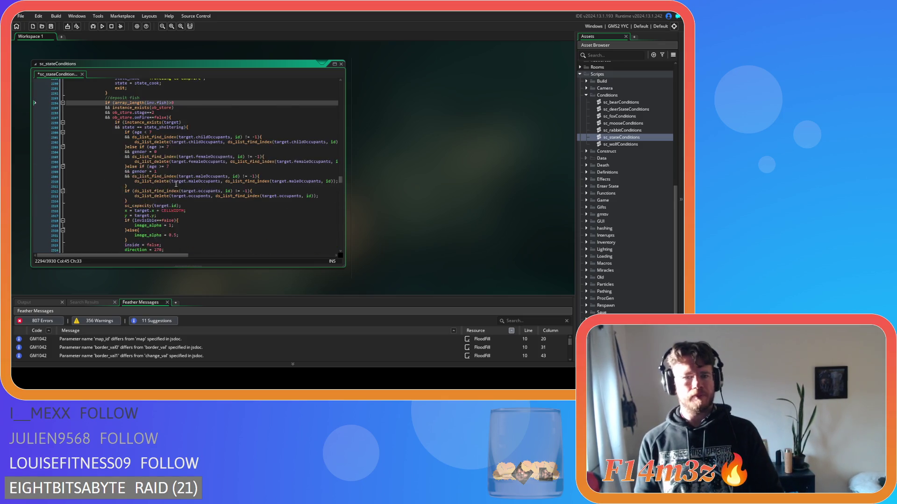
{"action": "double_click", "coordinate": [119, 159]}
{"action": "type", "text": "array_length(inv.meatCooked)"}
{"action": "double_click", "coordinate": [150, 159]}
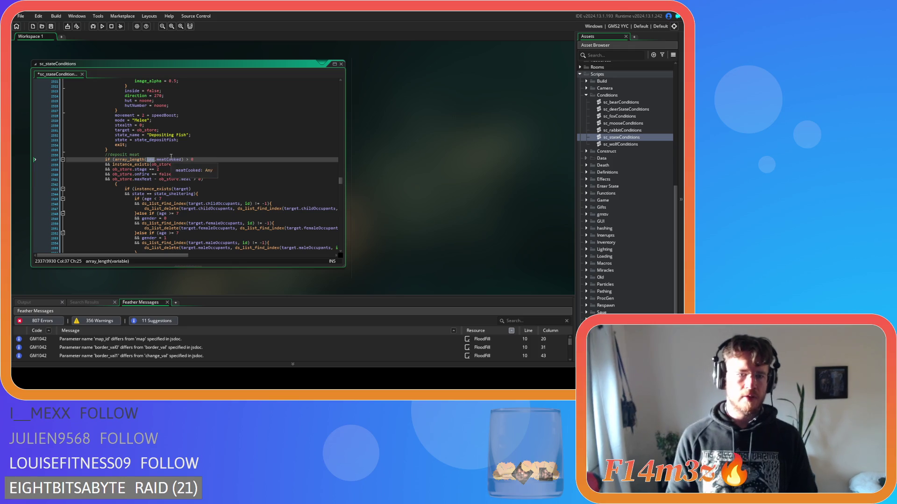
{"action": "double_click", "coordinate": [170, 160]}
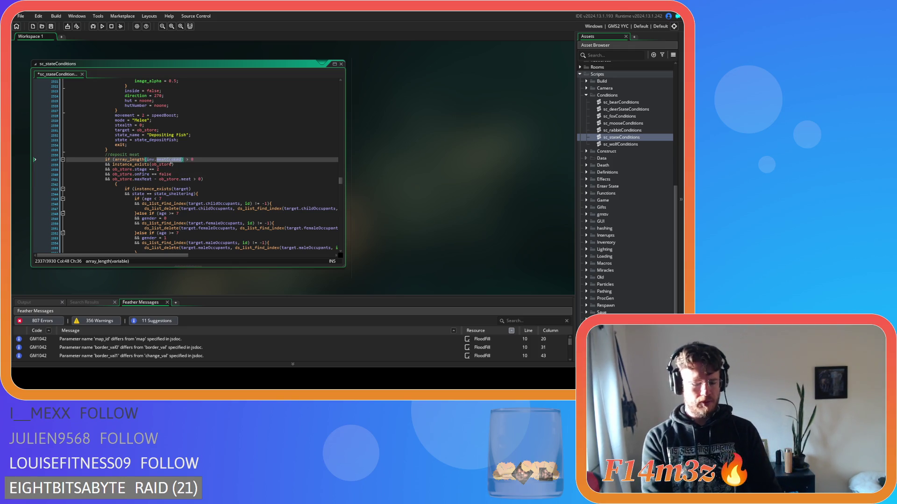
{"action": "type", "text": "meat"}
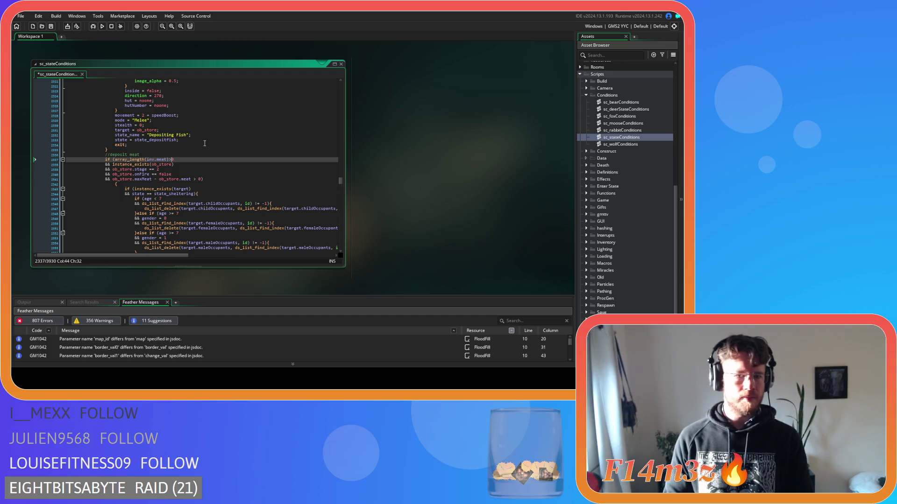
Step: Remove the spaces around the onFire comparison in the deposit-meat check
{"action": "left_click", "coordinate": [148, 169]}
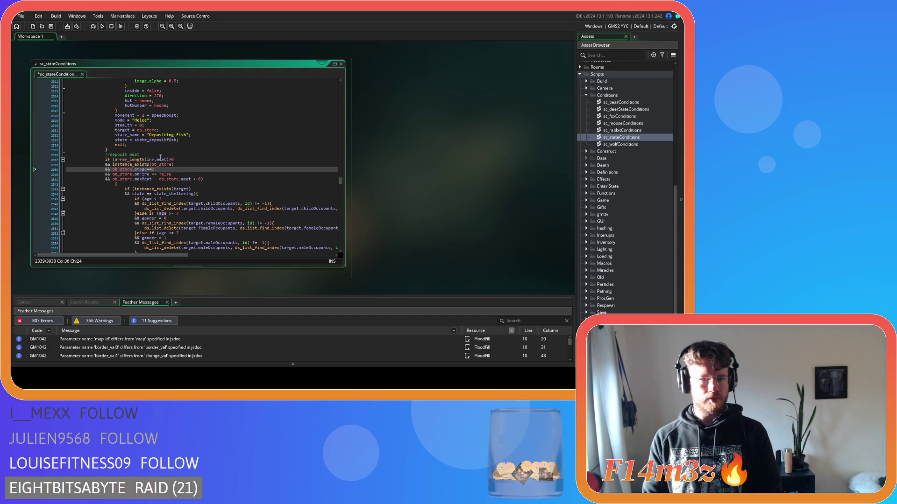
{"action": "left_click", "coordinate": [155, 174]}
{"action": "key", "text": "BackSpace"}
{"action": "key", "text": "Right"}
{"action": "key", "text": "Right"}
{"action": "key", "text": "Delete"}
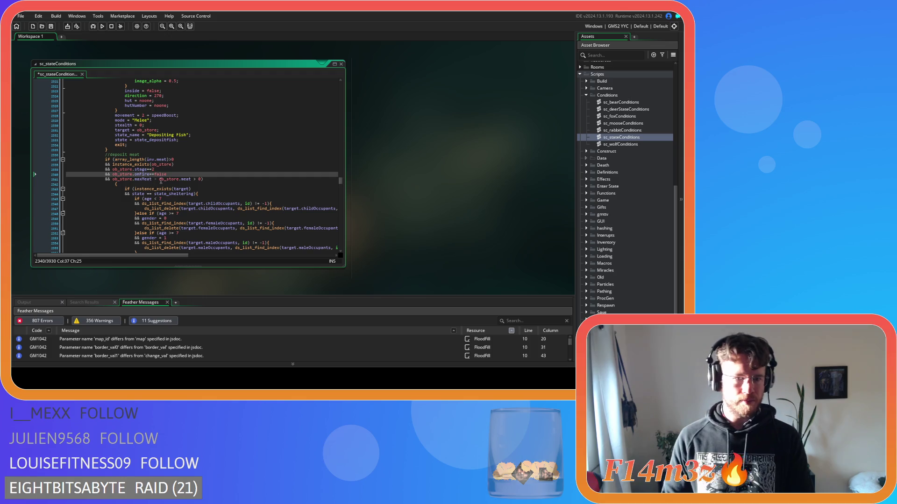
Step: Delete the maxMeat capacity line, save, and pull the opening brace onto the condition line
{"action": "left_click_drag", "start_coordinate": [204, 179], "coordinate": [46, 179]}
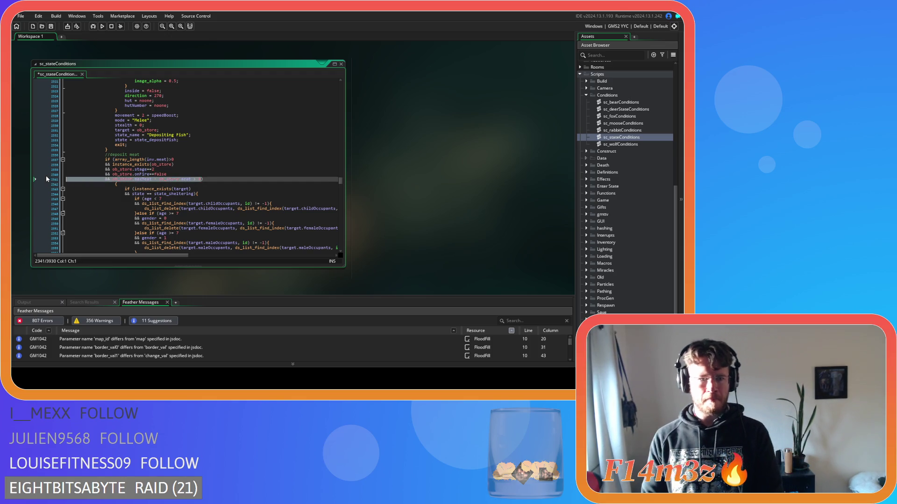
{"action": "key", "text": "BackSpace"}
{"action": "key", "text": "BackSpace"}
{"action": "key", "text": "ctrl+s"}
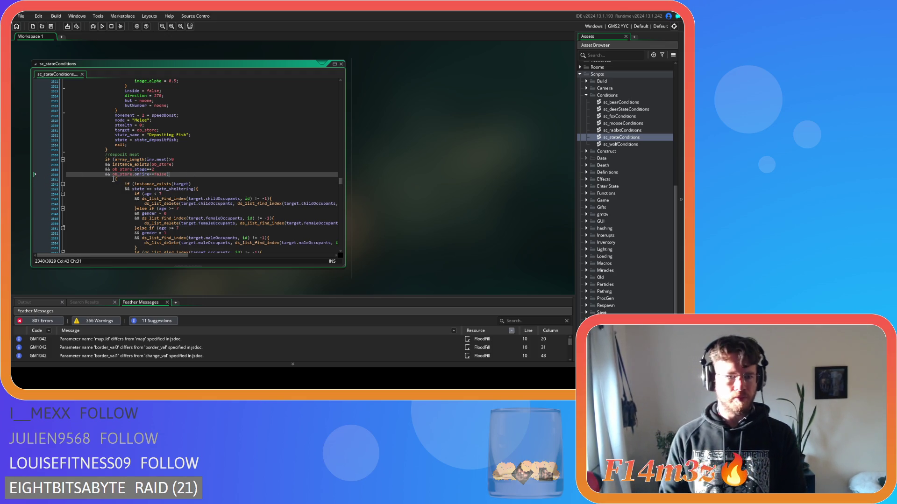
{"action": "left_click_drag", "start_coordinate": [113, 179], "coordinate": [64, 179]}
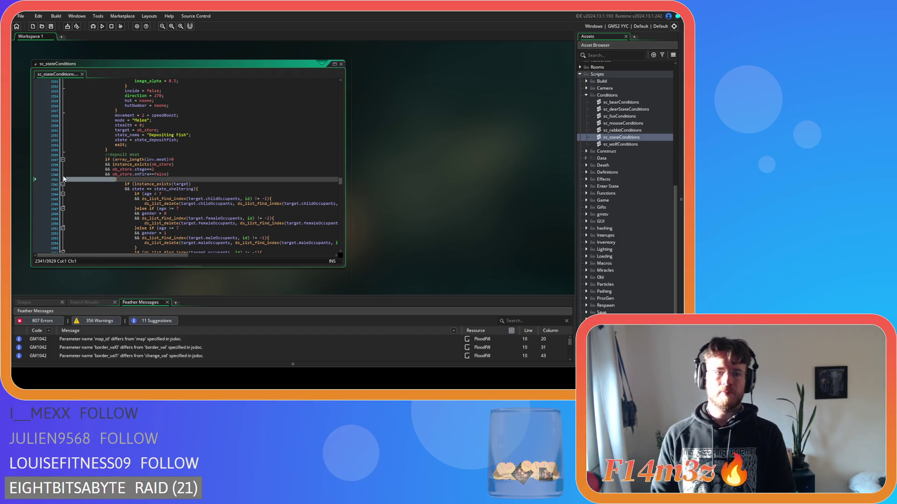
{"action": "key", "text": "BackSpace"}
{"action": "key", "text": "BackSpace"}
{"action": "scroll", "coordinate": [112, 182], "scroll_direction": "down", "scroll_amount": 10}
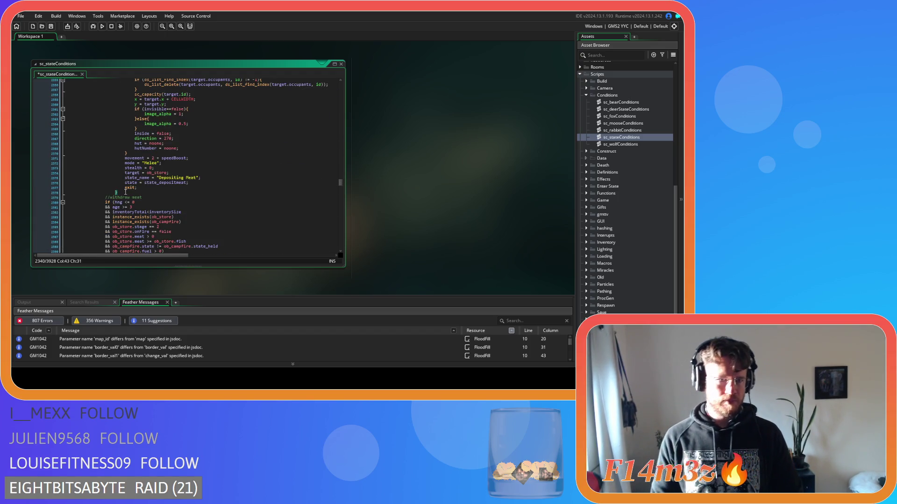
Step: Save the script, change the hng comparison to <= and remove the space in the age check
{"action": "left_click", "coordinate": [126, 192]}
{"action": "mouse_move", "coordinate": [126, 192]}
{"action": "left_mouse_down"}
{"action": "mouse_move", "coordinate": [78, 85]}
{"action": "mouse_move", "coordinate": [78, 150]}
{"action": "mouse_move", "coordinate": [73, 137]}
{"action": "left_mouse_up"}
{"action": "key", "text": "ctrl+s"}
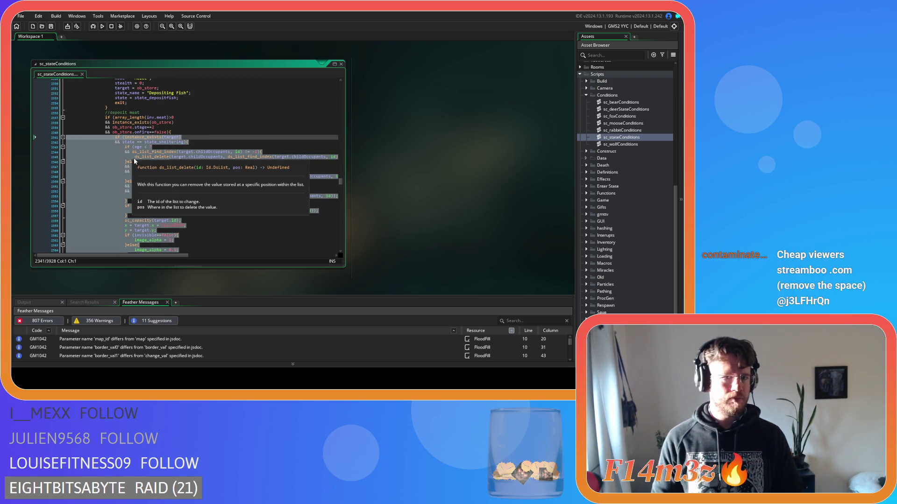
{"action": "left_click", "coordinate": [145, 161]}
{"action": "scroll", "coordinate": [165, 159], "scroll_direction": "down", "scroll_amount": 12}
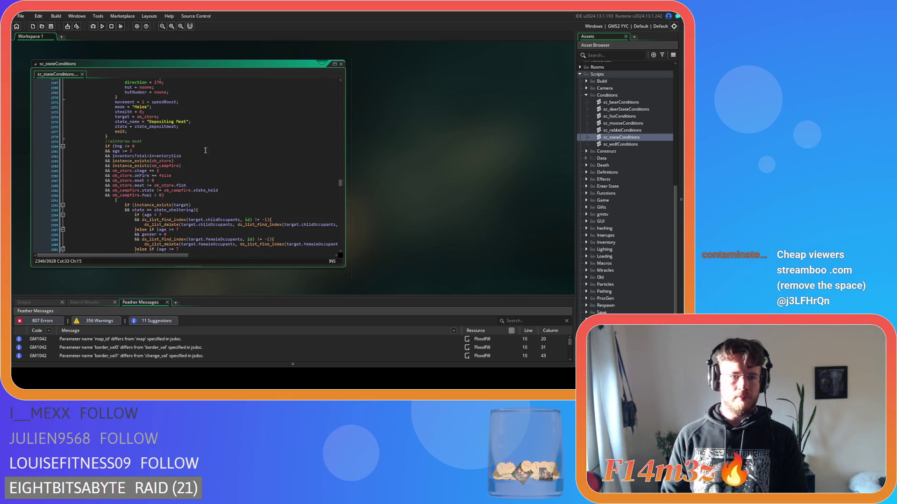
{"action": "double_click", "coordinate": [124, 146]}
{"action": "type", "text": "<="}
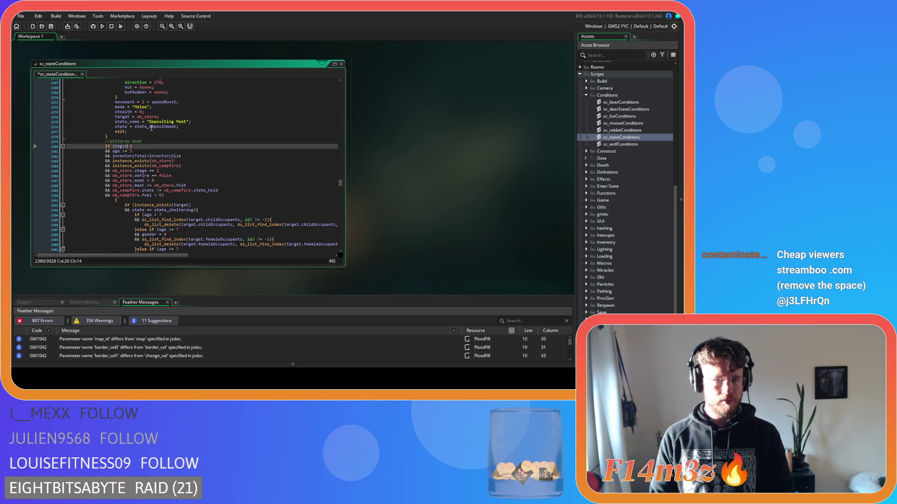
{"action": "left_click", "coordinate": [120, 151]}
{"action": "key", "text": "Delete"}
{"action": "key", "text": "Right"}
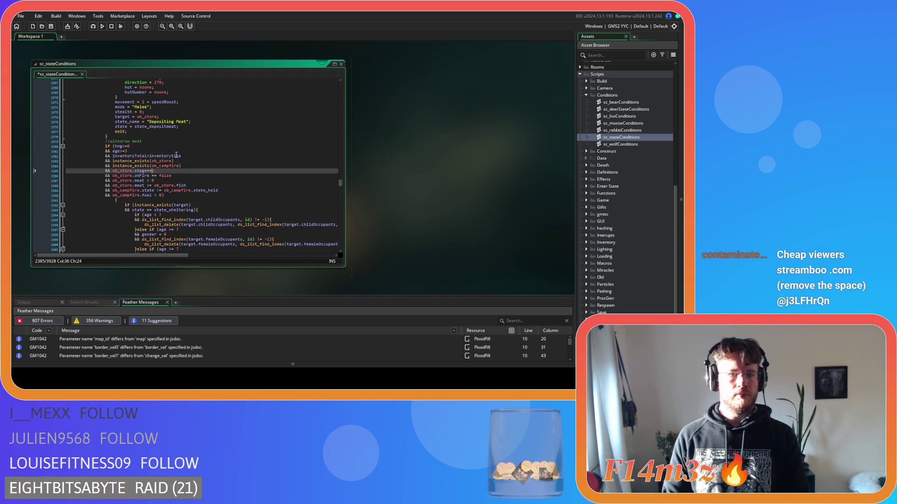
Step: Strip spaces around the meat-versus-fish and campfire state comparisons, then save
{"action": "left_click", "coordinate": [151, 176]}
{"action": "left_click", "coordinate": [145, 180]}
{"action": "key", "text": "Down"}
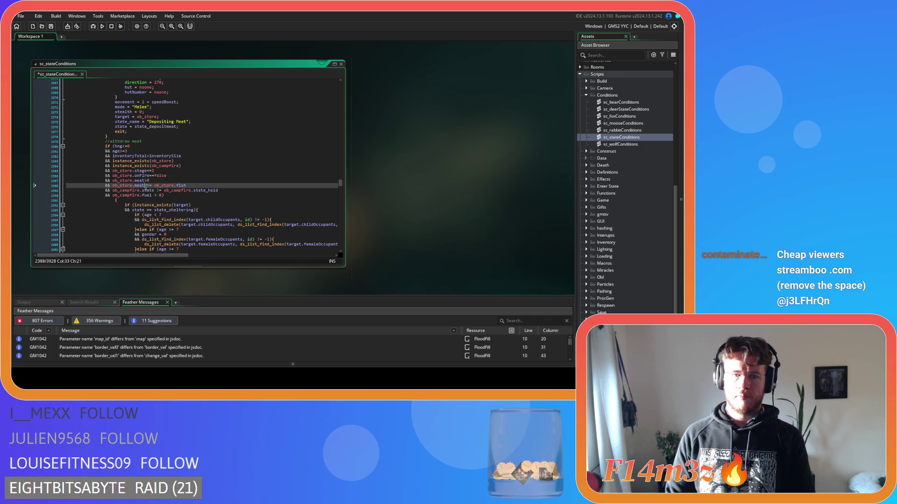
{"action": "key", "text": "BackSpace"}
{"action": "key", "text": "Right"}
{"action": "key", "text": "Right"}
{"action": "key", "text": "Delete"}
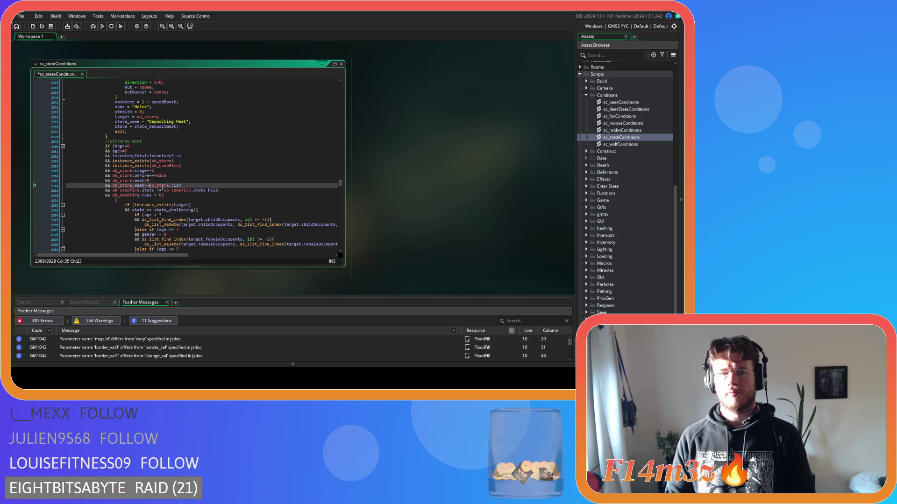
{"action": "key", "text": "Down"}
{"action": "key", "text": "BackSpace"}
{"action": "key", "text": "Right"}
{"action": "key", "text": "Right"}
{"action": "key", "text": "Delete"}
{"action": "key", "text": "Right"}
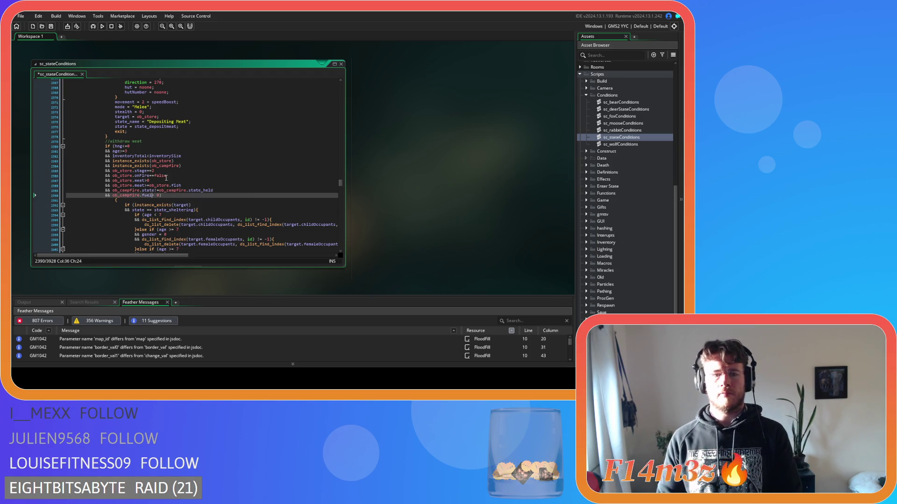
{"action": "left_click", "coordinate": [178, 147]}
{"action": "key", "text": "ctrl+s"}
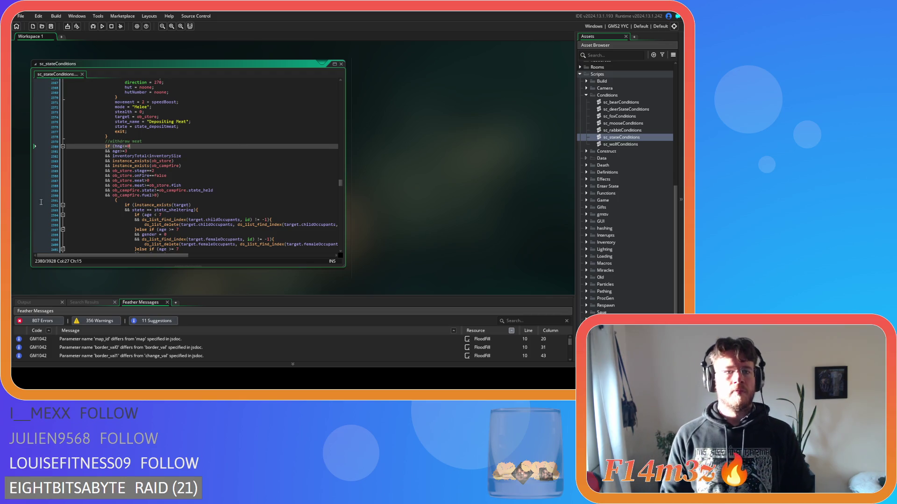
Step: Delete the inventoryTotal line and make the withdraw-meat test array_length(global.inv.meat)>0
{"action": "left_click_drag", "start_coordinate": [200, 157], "coordinate": [89, 156]}
{"action": "key", "text": "BackSpace"}
{"action": "key", "text": "BackSpace"}
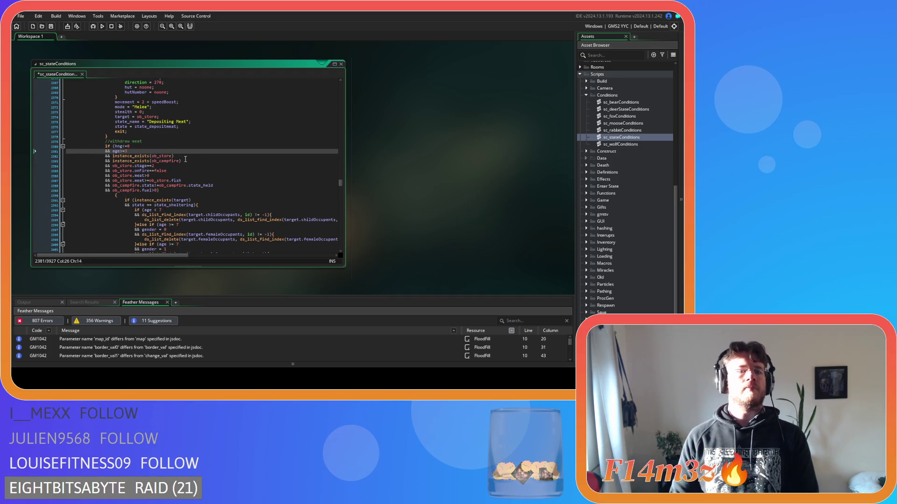
{"action": "left_click_drag", "start_coordinate": [144, 176], "coordinate": [114, 178]}
{"action": "type", "text": "array_length(inv.meatCooked)"}
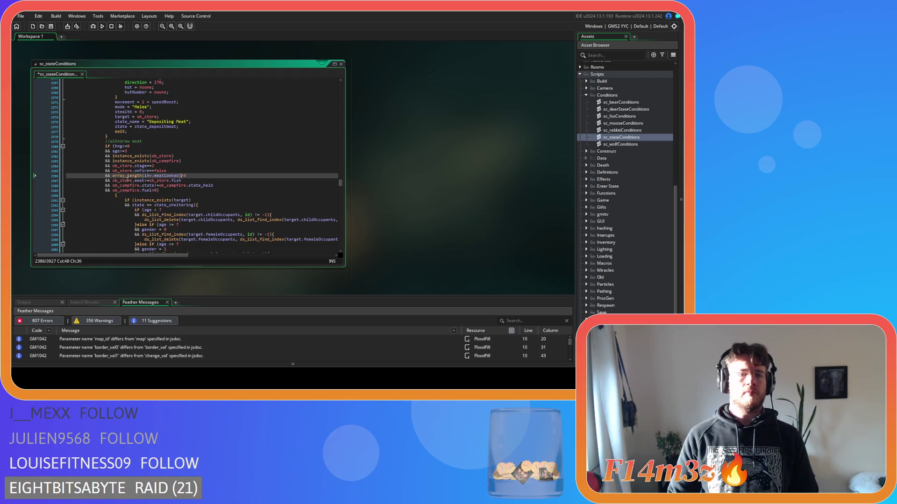
{"action": "left_click", "coordinate": [145, 176]}
{"action": "type", "text": "global."}
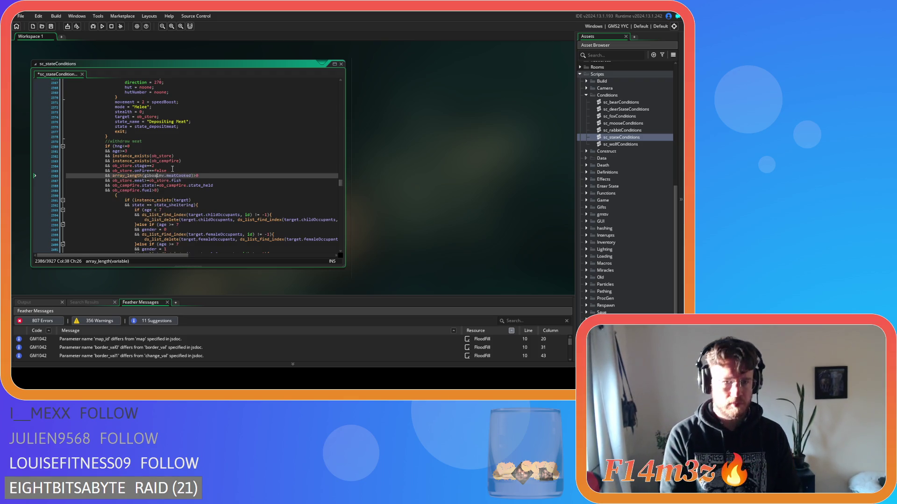
{"action": "left_click", "coordinate": [150, 175]}
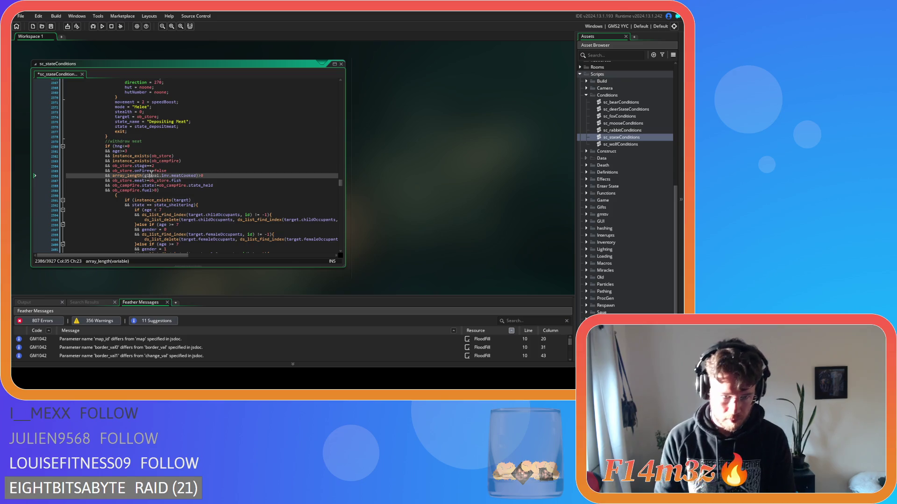
{"action": "key", "text": "Right"}
{"action": "type", "text": "b"}
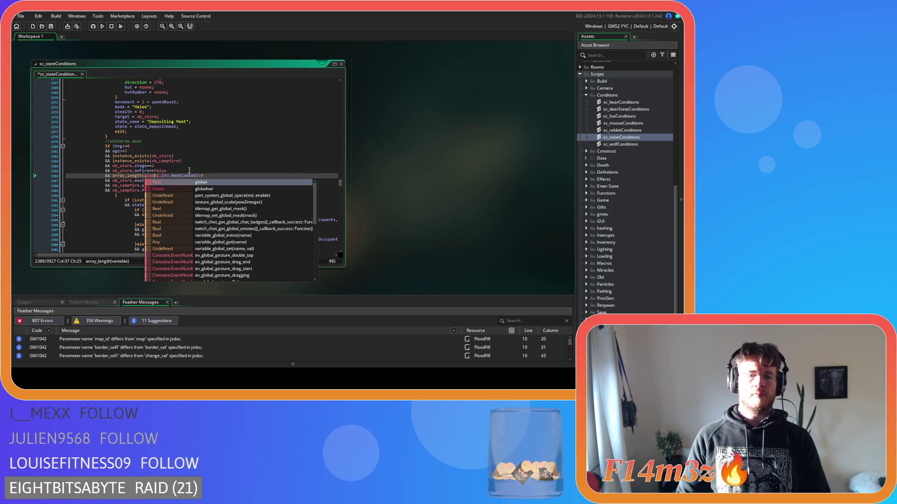
{"action": "left_click", "coordinate": [180, 176]}
{"action": "key", "text": "Delete"}
{"action": "key", "text": "Delete"}
{"action": "key", "text": "Delete"}
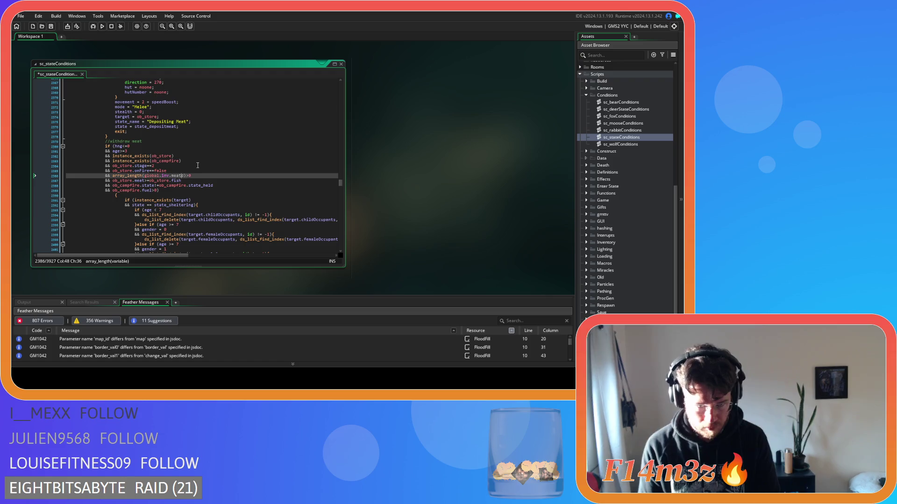
{"action": "left_click_drag", "start_coordinate": [184, 176], "coordinate": [112, 176]}
{"action": "key", "text": "ctrl+c"}
{"action": "left_click", "coordinate": [202, 175]}
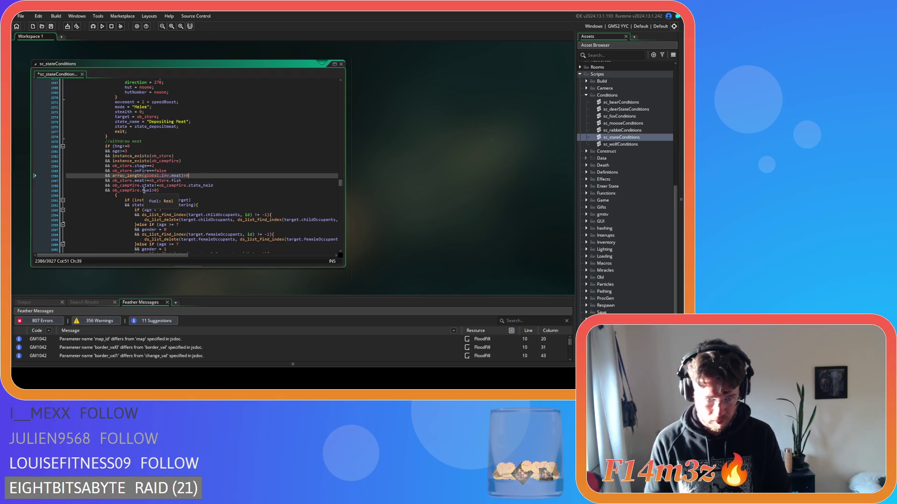
Step: Make the withdraw-fish campfire state check != and require fuel >0, then save
{"action": "key", "text": "ctrl+z"}
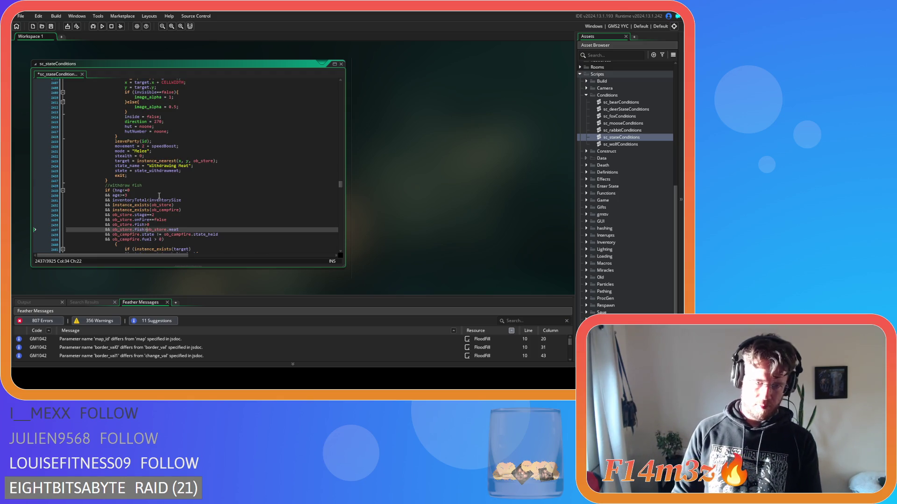
{"action": "key", "text": "Down"}
{"action": "key", "text": "BackSpace"}
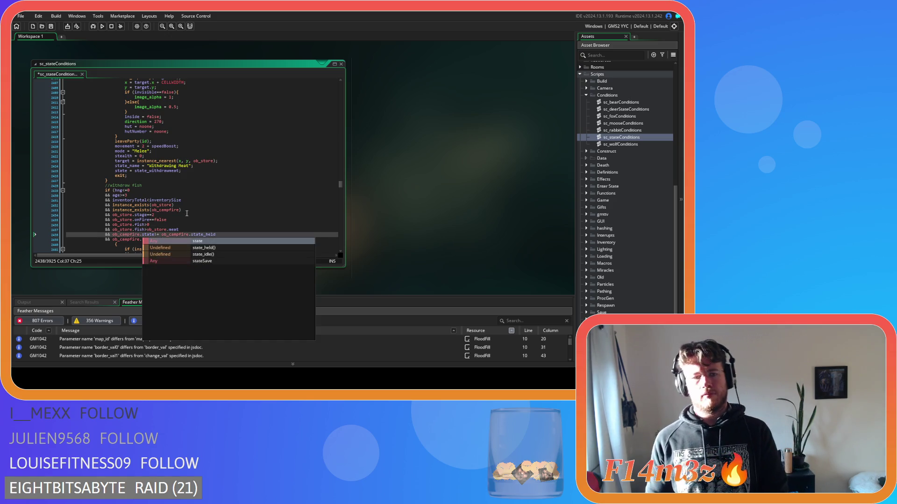
{"action": "type", "text": "!="}
{"action": "key", "text": "Delete"}
{"action": "key", "text": "Delete"}
{"action": "key", "text": "Delete"}
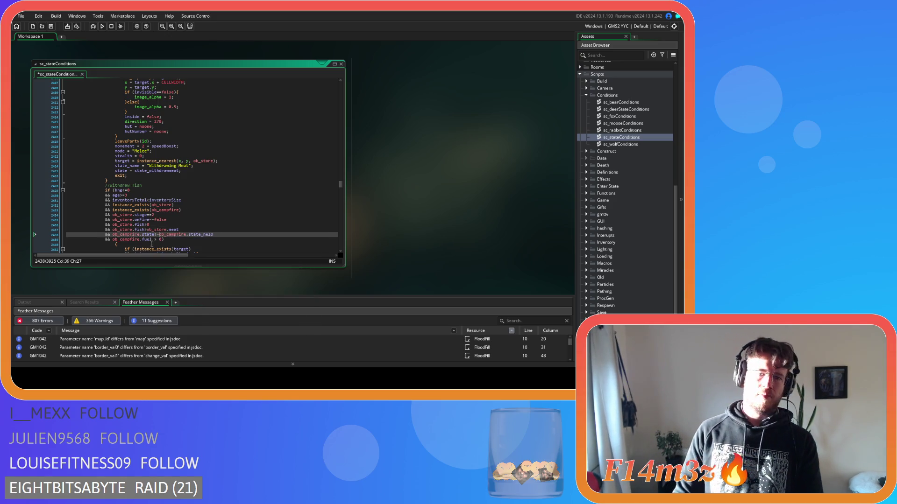
{"action": "left_click", "coordinate": [152, 239]}
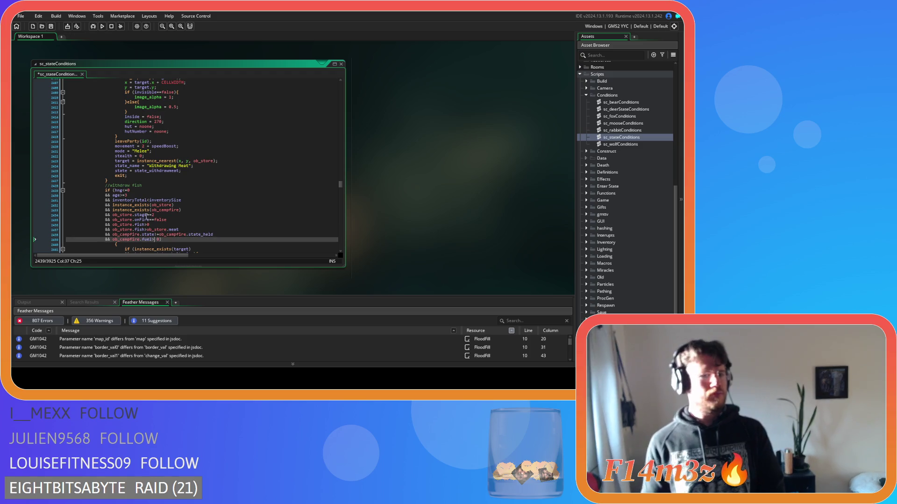
{"action": "type", "text": ">"}
{"action": "key", "text": "End"}
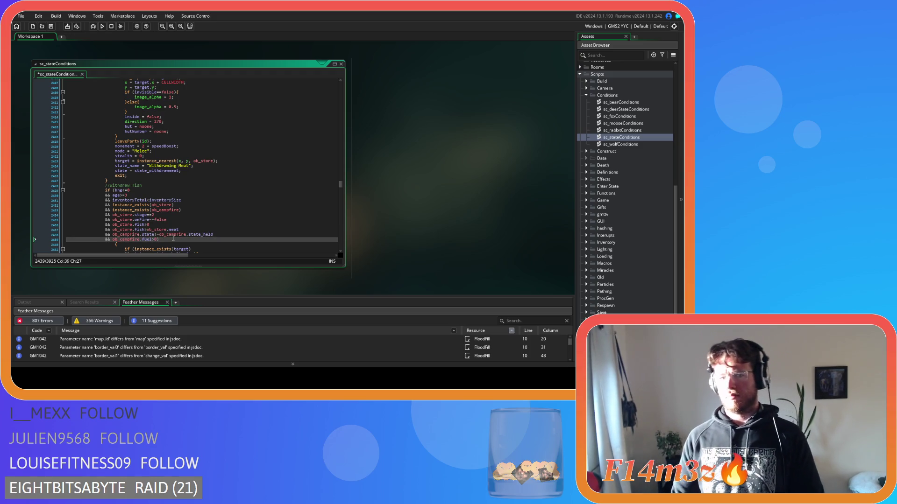
{"action": "key", "text": "ctrl+s"}
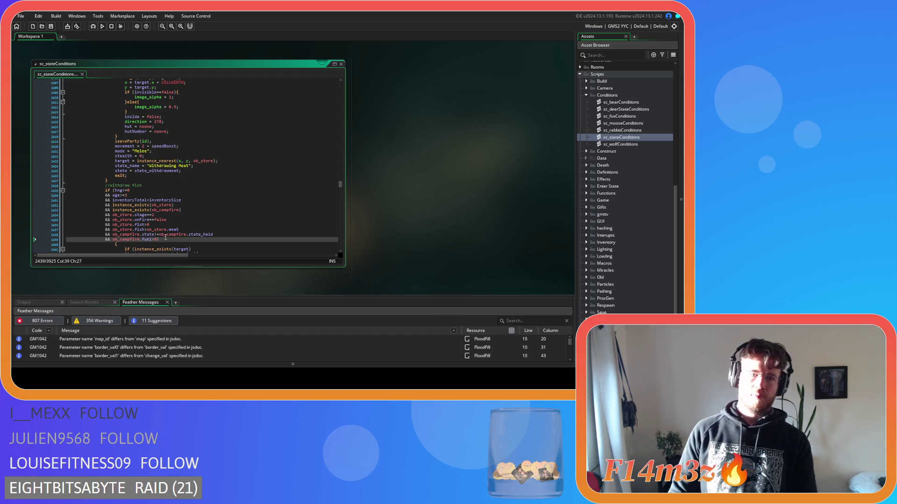
Step: Replace ob_store.fish with array_length(global.inv.fish) and save the script
{"action": "mouse_move", "coordinate": [162, 234]}
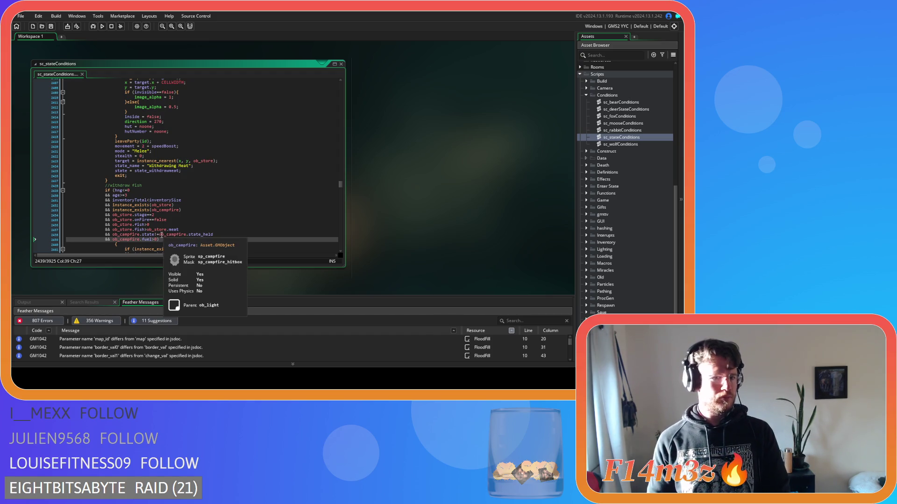
{"action": "left_click", "coordinate": [146, 225]}
{"action": "left_click_drag", "start_coordinate": [145, 225], "coordinate": [116, 231]}
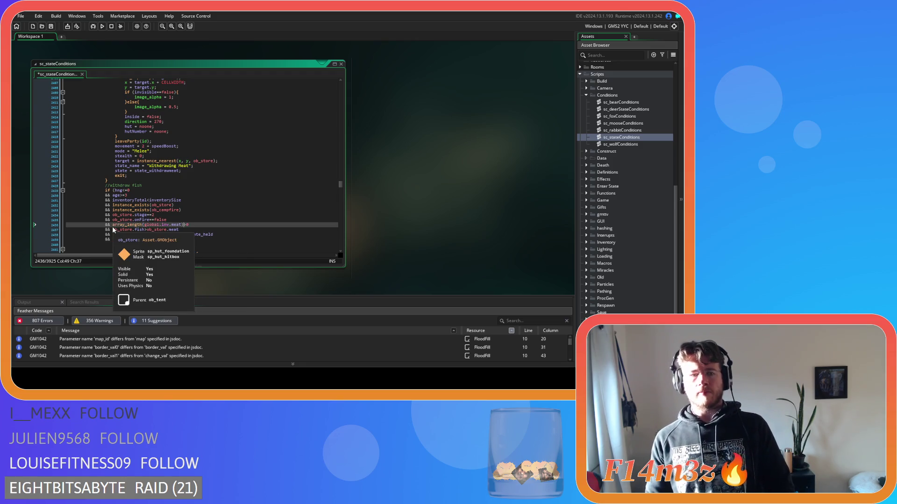
{"action": "key", "text": "ctrl+v"}
{"action": "double_click", "coordinate": [176, 224]}
{"action": "type", "text": "fish"}
{"action": "key", "text": "ctrl+s"}
Step: Delete the fish-versus-meat comparison line and pull the opening brace onto the fuel line
{"action": "left_click_drag", "start_coordinate": [191, 232], "coordinate": [46, 231]}
{"action": "key", "text": "BackSpace"}
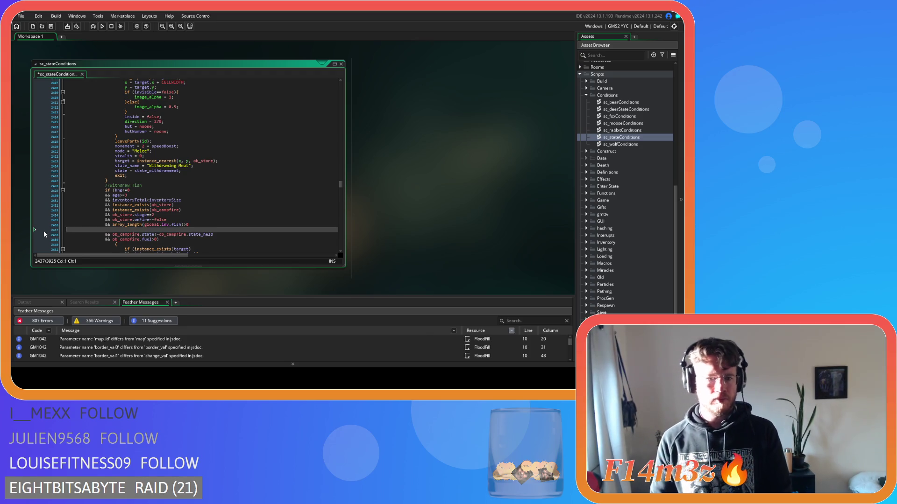
{"action": "key", "text": "BackSpace"}
{"action": "left_click_drag", "start_coordinate": [116, 241], "coordinate": [74, 241]}
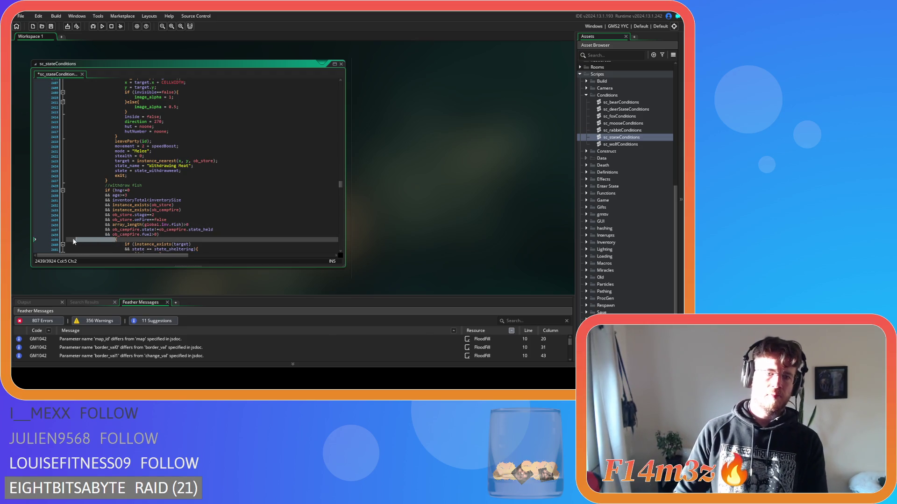
{"action": "key", "text": "BackSpace"}
{"action": "key", "text": "BackSpace"}
{"action": "scroll", "coordinate": [130, 226], "scroll_direction": "down", "scroll_amount": 10}
{"action": "mouse_move", "coordinate": [131, 226]}
{"action": "left_mouse_down"}
{"action": "mouse_move", "coordinate": [93, 210]}
{"action": "mouse_move", "coordinate": [42, 153]}
{"action": "left_mouse_up"}
{"action": "scroll", "coordinate": [74, 191], "scroll_direction": "up", "scroll_amount": 7}
Step: Remove the extra spaces in the hng and age>= conditions
{"action": "scroll", "coordinate": [134, 209], "scroll_direction": "down", "scroll_amount": 9}
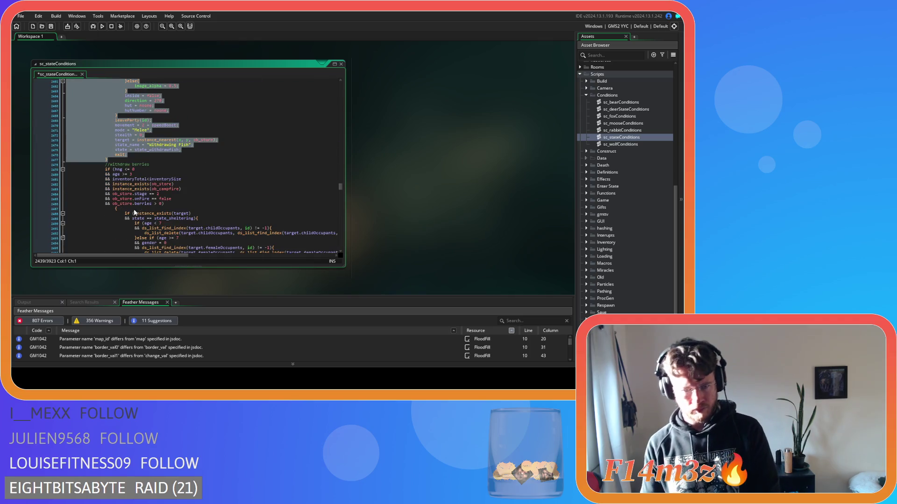
{"action": "left_click", "coordinate": [144, 171]}
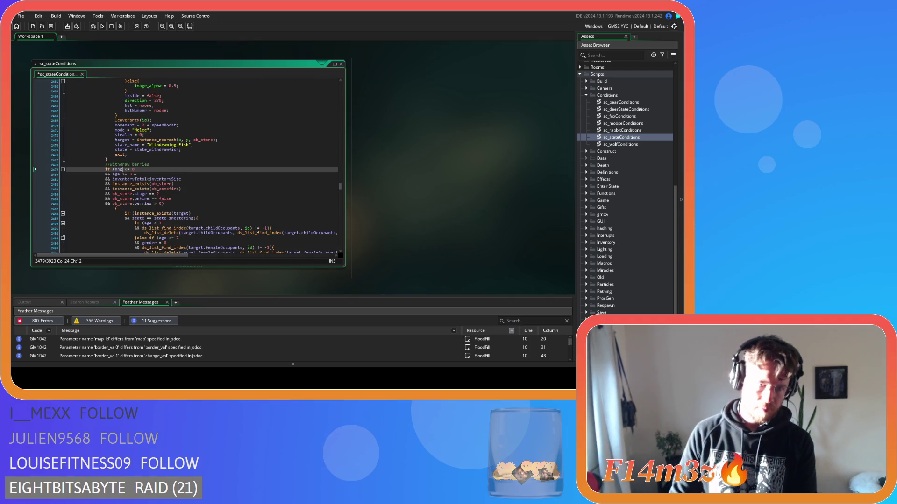
{"action": "key", "text": "Delete"}
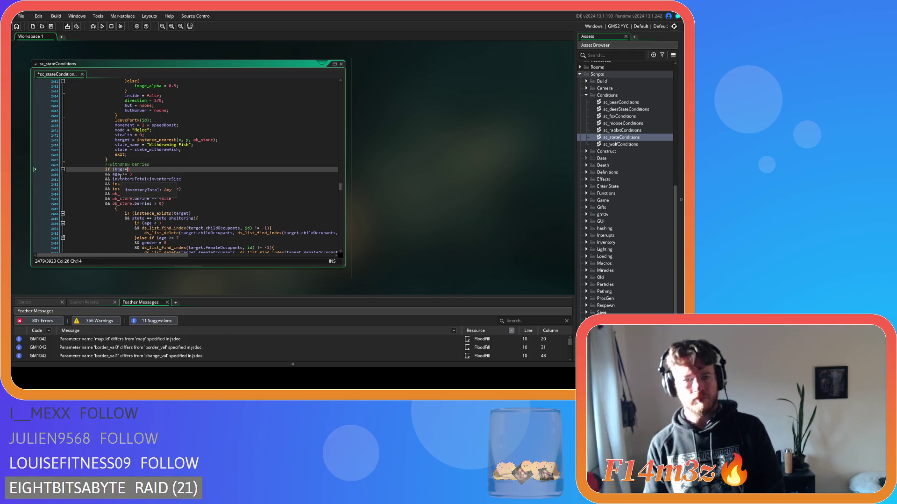
{"action": "left_click", "coordinate": [121, 177]}
{"action": "left_click", "coordinate": [122, 175]}
{"action": "key", "text": "BackSpace"}
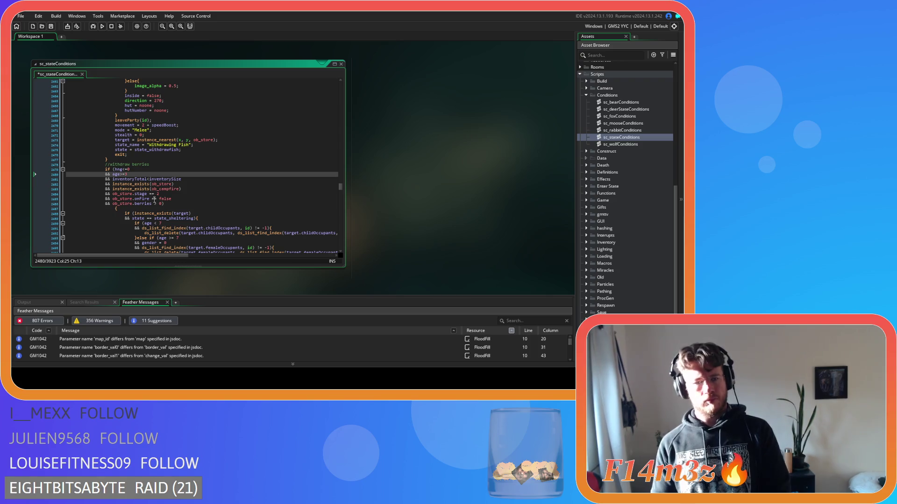
{"action": "type", "text": "4"}
Step: Delete the inventoryTotal size conditions from the berries and fish checks
{"action": "left_click", "coordinate": [182, 179], "text": "shift"}
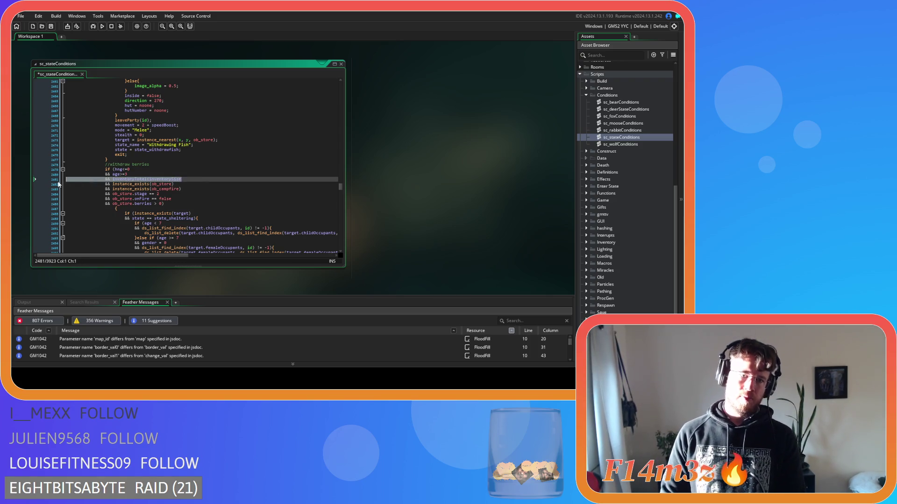
{"action": "key", "text": "BackSpace"}
{"action": "scroll", "coordinate": [139, 199], "scroll_direction": "up", "scroll_amount": 10}
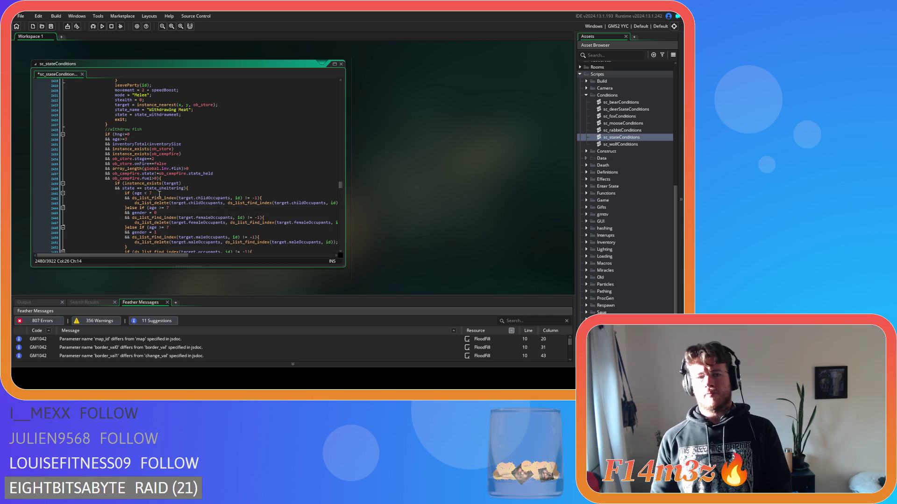
{"action": "left_click_drag", "start_coordinate": [189, 141], "coordinate": [64, 153]}
{"action": "key", "text": "BackSpace"}
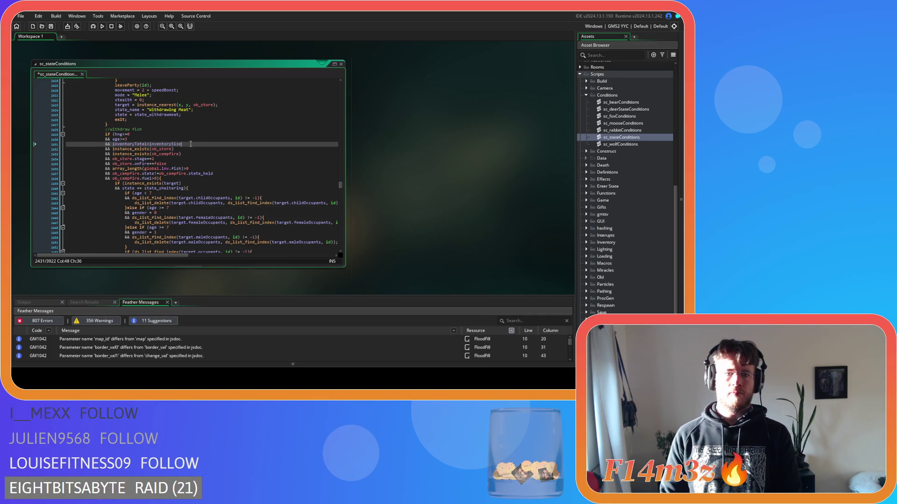
Step: Tighten the spacing after stage and around == in the onFire check
{"action": "scroll", "coordinate": [154, 192], "scroll_direction": "up", "scroll_amount": 3}
{"action": "scroll", "coordinate": [155, 193], "scroll_direction": "down", "scroll_amount": 10}
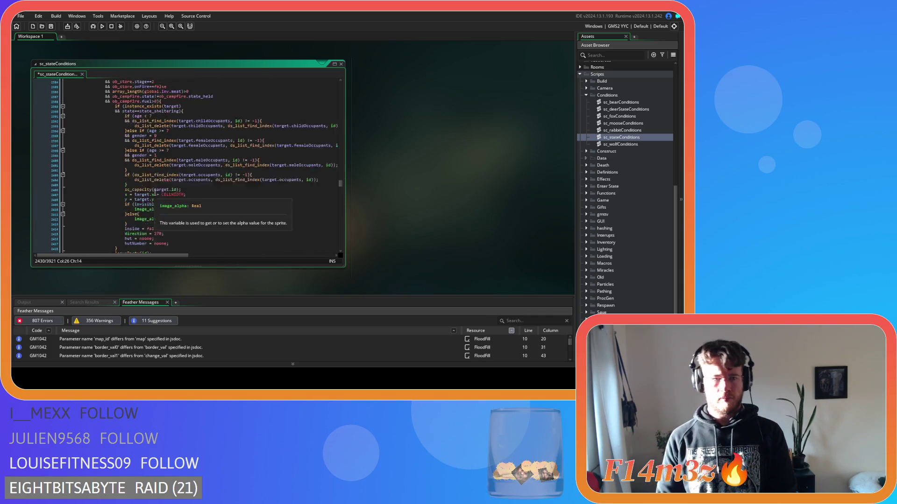
{"action": "scroll", "coordinate": [155, 192], "scroll_direction": "down", "scroll_amount": 3}
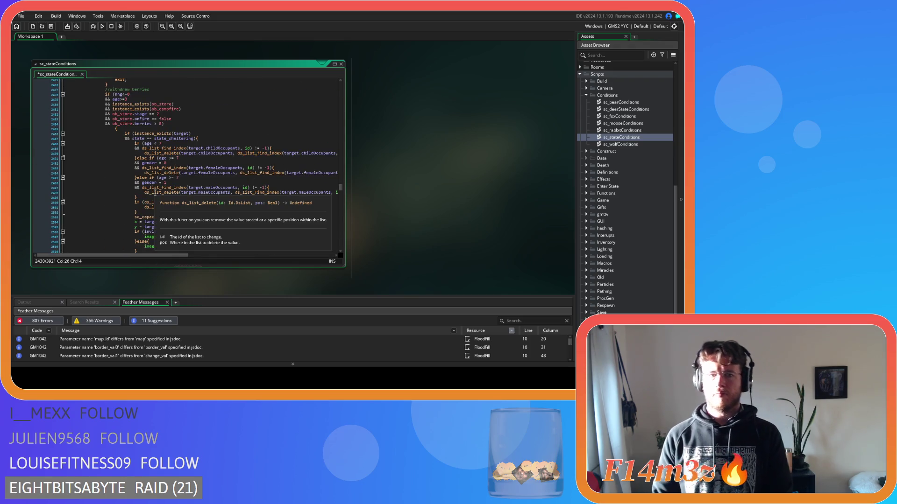
{"action": "left_click", "coordinate": [185, 121]}
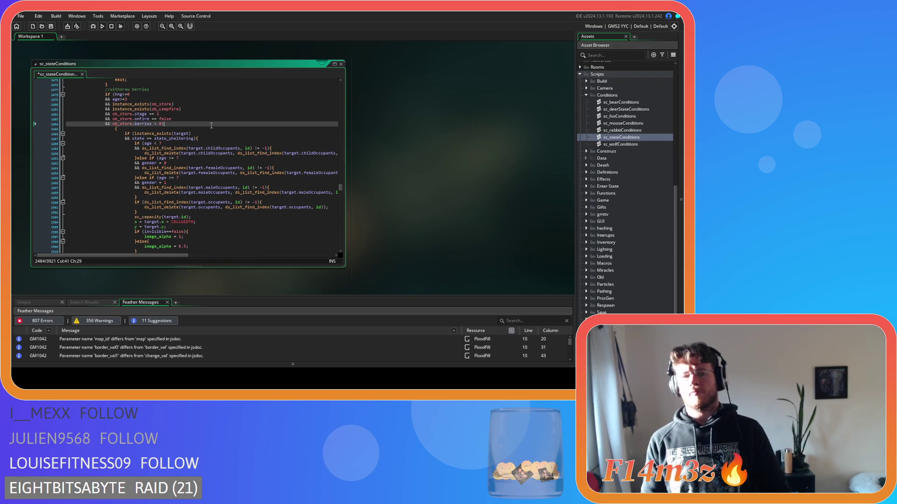
{"action": "left_click", "coordinate": [150, 114]}
{"action": "key", "text": "BackSpace"}
{"action": "left_click", "coordinate": [156, 119]}
{"action": "key", "text": "BackSpace"}
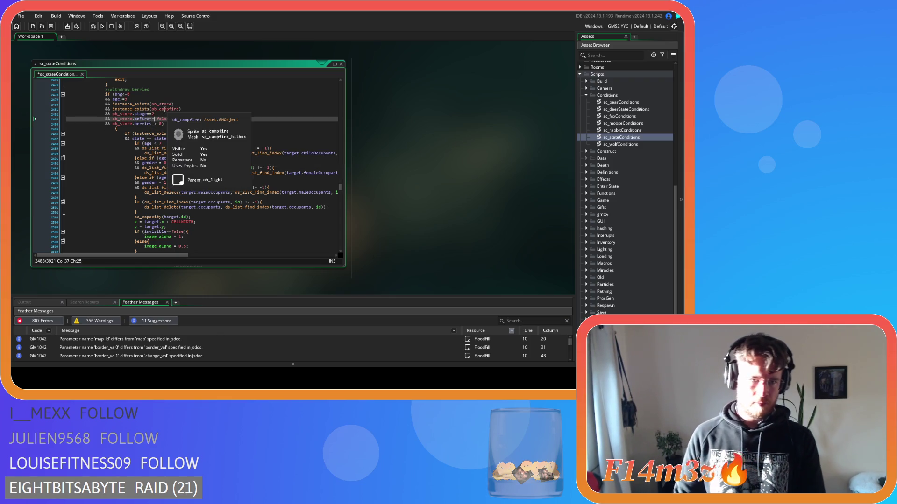
{"action": "key", "text": "Delete"}
{"action": "left_click", "coordinate": [152, 124]}
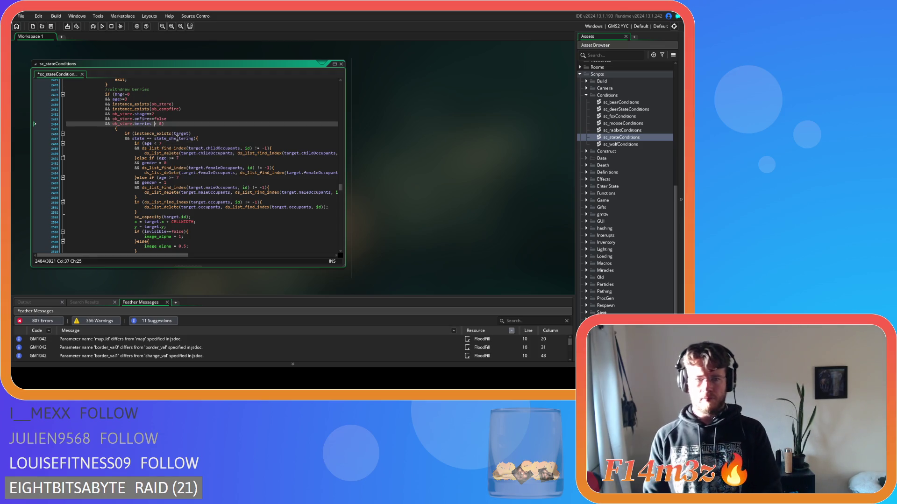
{"action": "left_click", "coordinate": [175, 123]}
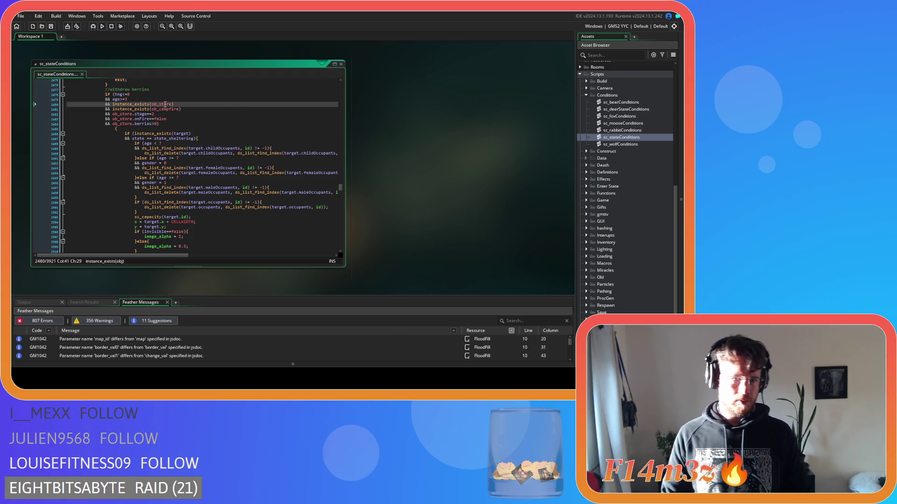
Step: Replace ob_store.berries with array_length(global.inv.berries) and save the script
{"action": "left_click", "coordinate": [165, 104]}
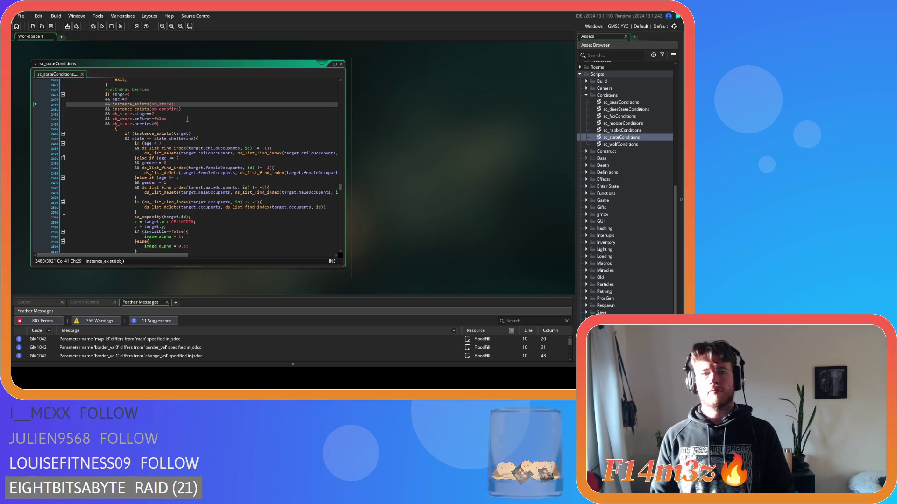
{"action": "left_click_drag", "start_coordinate": [152, 123], "coordinate": [115, 129]}
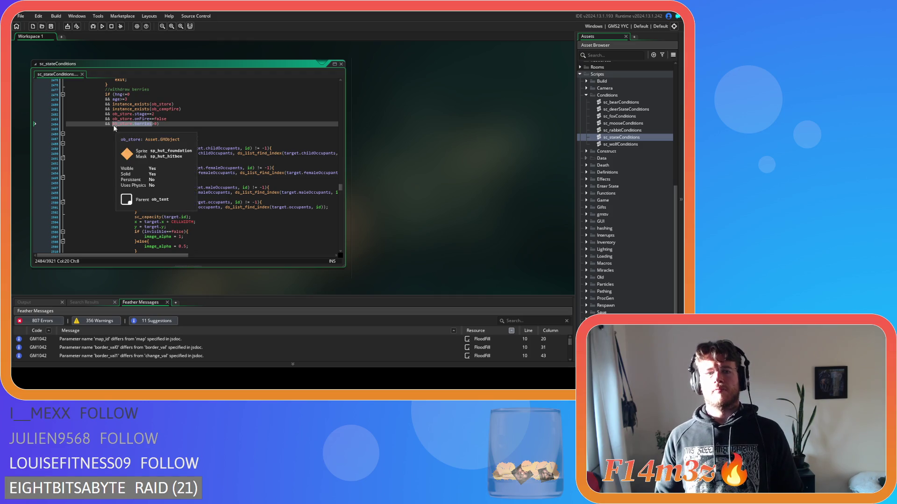
{"action": "type", "text": "array_length(global.inv.meat)"}
{"action": "key", "text": "Left"}
{"action": "type", "text": "berr"}
{"action": "left_click", "coordinate": [182, 139]}
{"action": "key", "text": "ctrl+s"}
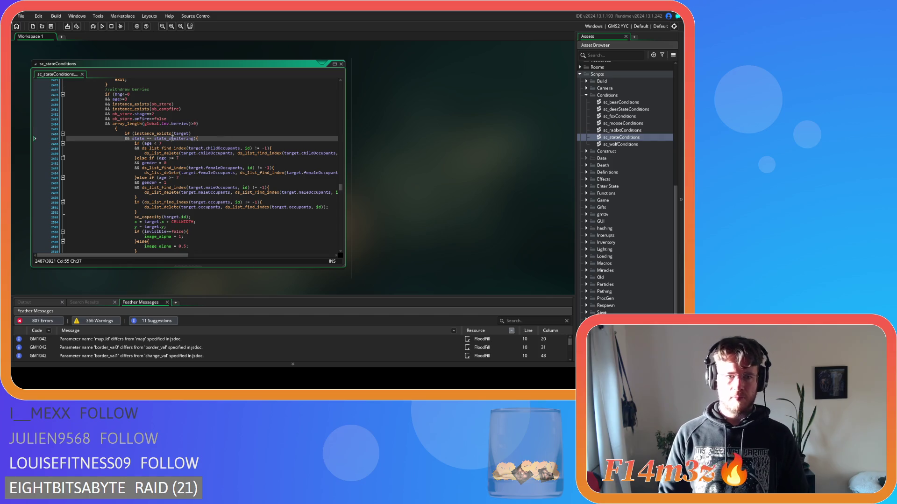
Step: Join the brace onto the berries condition line, unindent its block one level, and save
{"action": "left_click", "coordinate": [111, 128]}
{"action": "key", "text": "BackSpace"}
{"action": "key", "text": "BackSpace"}
{"action": "key", "text": "BackSpace"}
{"action": "scroll", "coordinate": [122, 190], "scroll_direction": "down", "scroll_amount": 8}
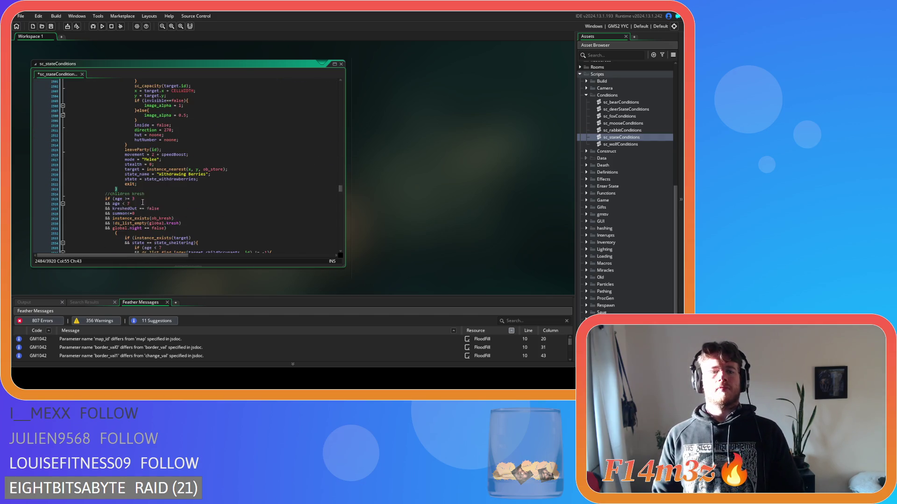
{"action": "left_click_drag", "start_coordinate": [122, 189], "coordinate": [74, 144]}
{"action": "key", "text": "shift+Tab"}
{"action": "left_click", "coordinate": [127, 172]}
{"action": "key", "text": "ctrl+s"}
Step: Change the spaced 'state = ' comparison to 'state=='
{"action": "scroll", "coordinate": [122, 190], "scroll_direction": "down", "scroll_amount": 12}
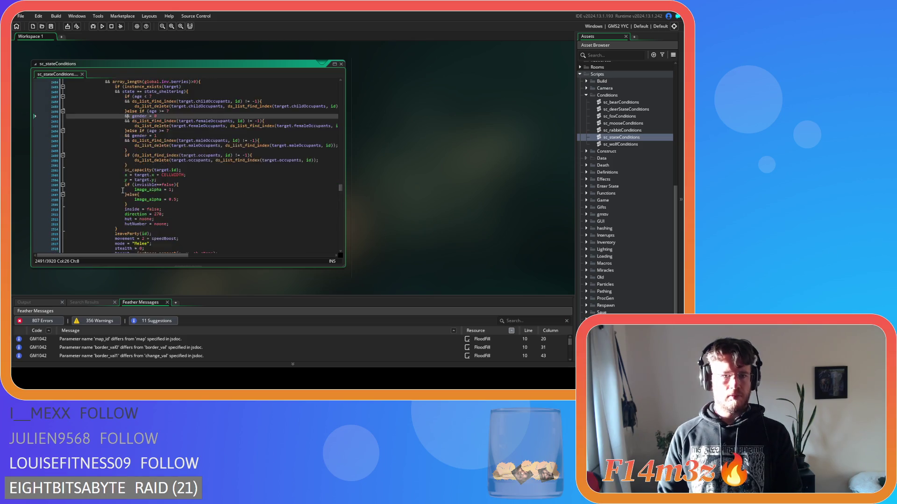
{"action": "scroll", "coordinate": [122, 190], "scroll_direction": "up", "scroll_amount": 10}
{"action": "left_click", "coordinate": [139, 116]}
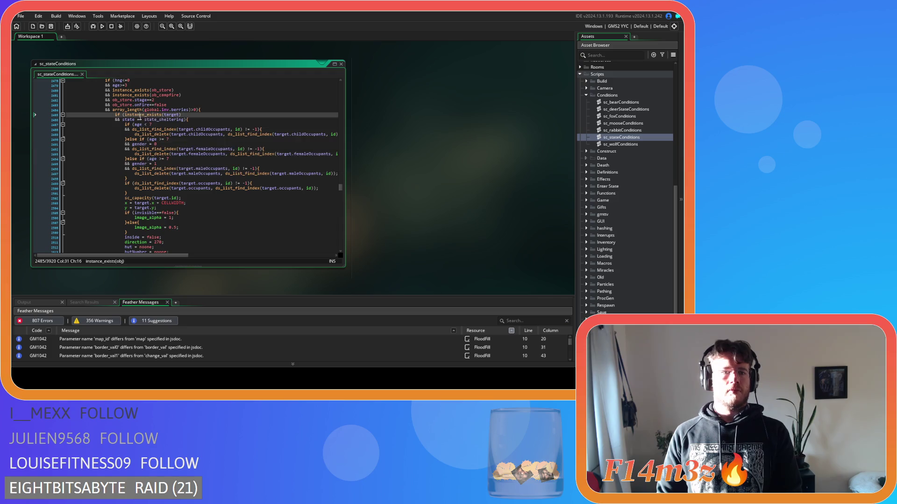
{"action": "left_click", "coordinate": [138, 120]}
{"action": "key", "text": "BackSpace"}
{"action": "key", "text": "BackSpace"}
{"action": "type", "text": "=="}
{"action": "key", "text": "Delete"}
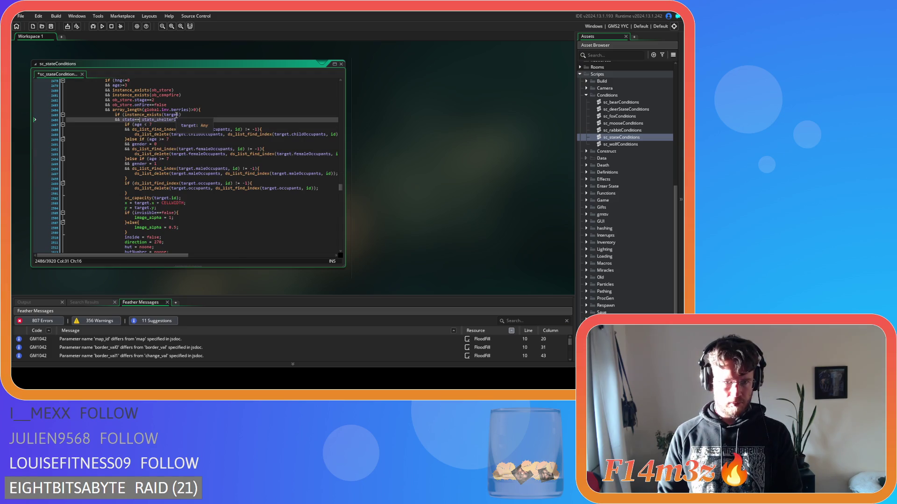
{"action": "scroll", "coordinate": [100, 179], "scroll_direction": "down", "scroll_amount": 9}
Step: Remove the spaces around >= in the kresh age>=3 check and save
{"action": "left_click", "coordinate": [163, 176]}
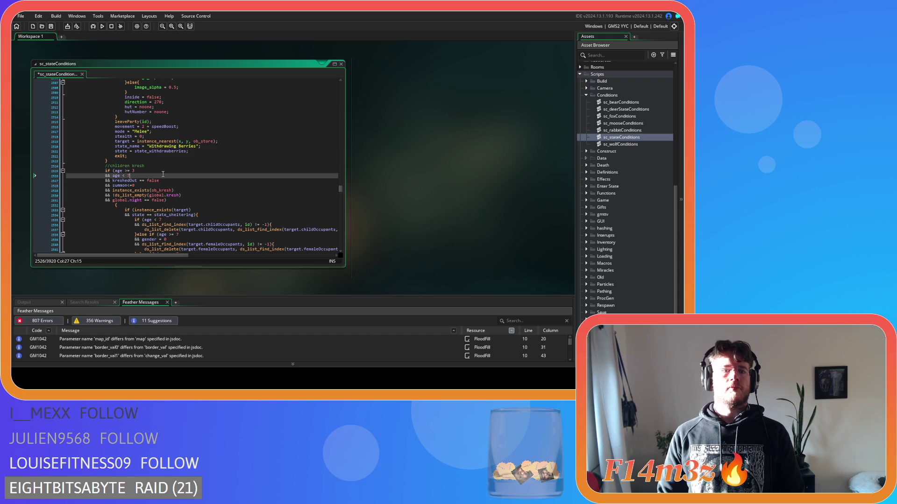
{"action": "left_click", "coordinate": [125, 171]}
{"action": "key", "text": "BackSpace"}
{"action": "key", "text": "Right"}
{"action": "key", "text": "Right"}
{"action": "key", "text": "Delete"}
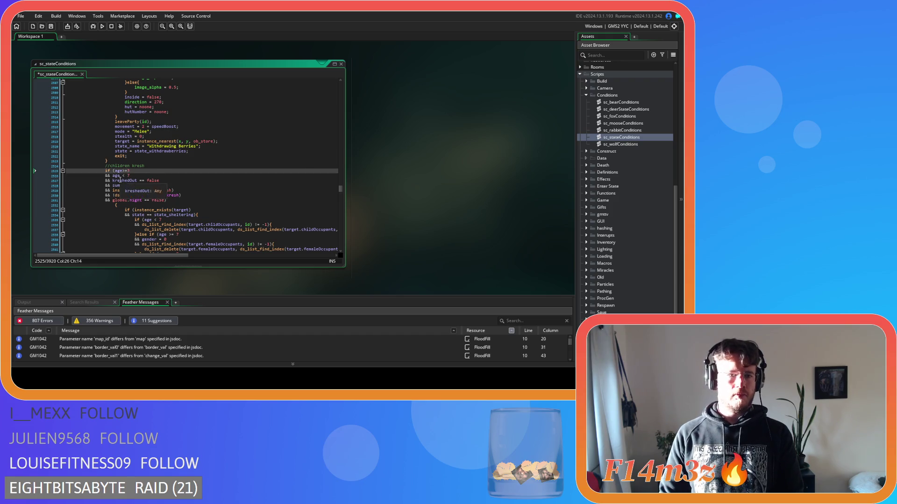
{"action": "left_click", "coordinate": [122, 176]}
{"action": "scroll", "coordinate": [140, 163], "scroll_direction": "down", "scroll_amount": 2}
{"action": "left_click", "coordinate": [139, 152]}
{"action": "left_click", "coordinate": [180, 173]}
{"action": "left_click", "coordinate": [143, 173]}
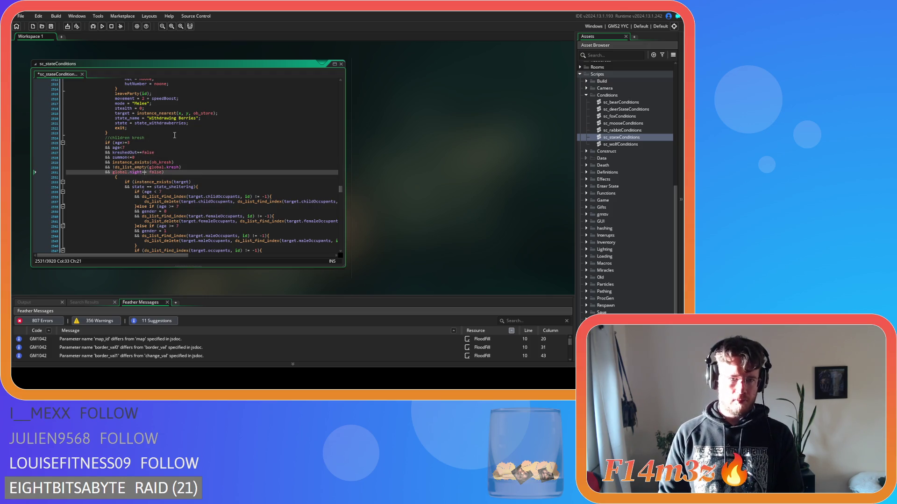
{"action": "type", "text": "="}
{"action": "key", "text": "ctrl+s"}
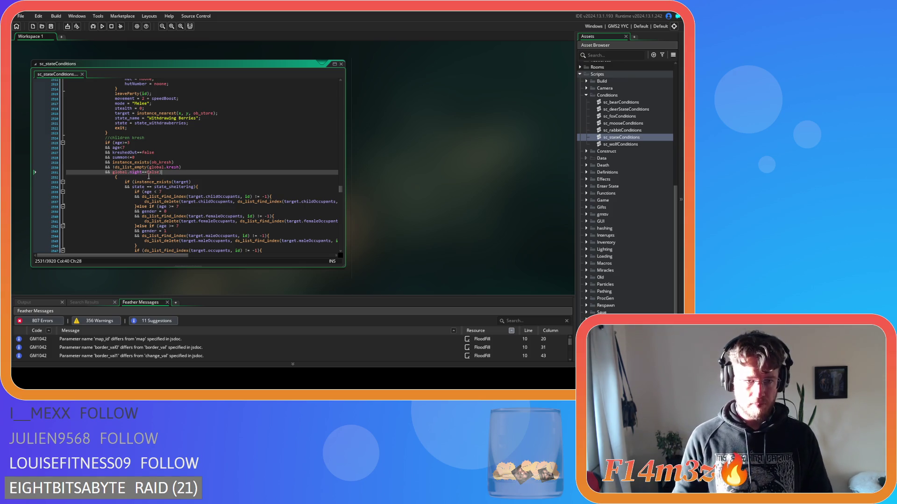
Step: Join the opening braces onto the night and Drummer condition lines
{"action": "left_click", "coordinate": [34, 179]}
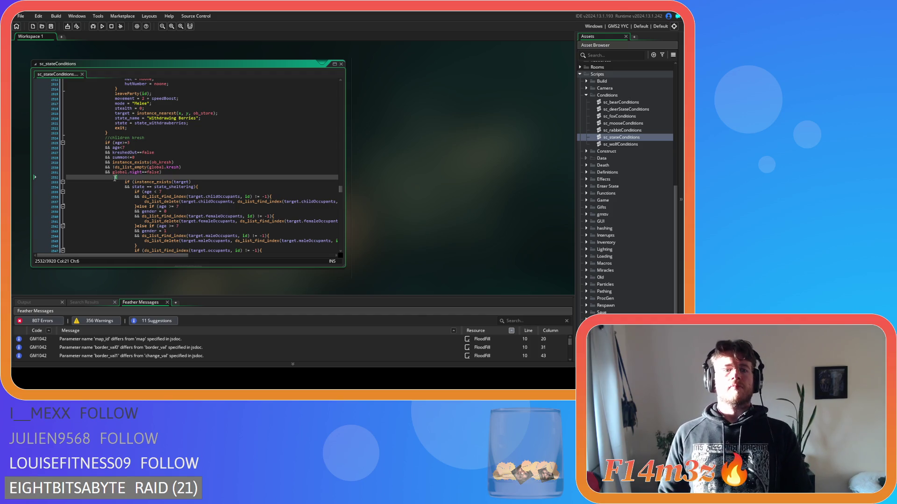
{"action": "key", "text": "BackSpace"}
{"action": "key", "text": "BackSpace"}
{"action": "scroll", "coordinate": [84, 187], "scroll_direction": "down", "scroll_amount": 5}
{"action": "left_click_drag", "start_coordinate": [85, 192], "coordinate": [95, 122]}
{"action": "scroll", "coordinate": [86, 149], "scroll_direction": "up", "scroll_amount": 2}
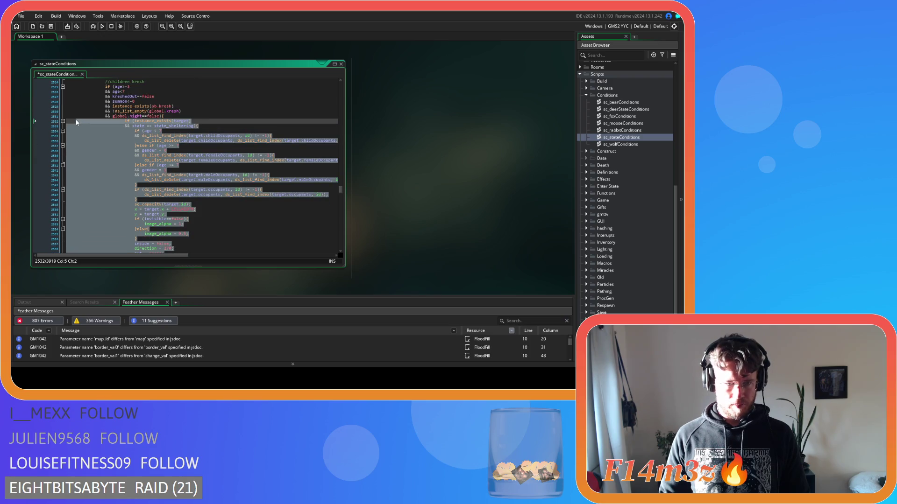
{"action": "scroll", "coordinate": [99, 163], "scroll_direction": "down", "scroll_amount": 10}
{"action": "left_click_drag", "start_coordinate": [117, 149], "coordinate": [60, 153]}
{"action": "key", "text": "BackSpace"}
{"action": "key", "text": "BackSpace"}
Step: Clear the lone brace and empty line under the Drummer conditions, then unindent its block
{"action": "scroll", "coordinate": [132, 168], "scroll_direction": "down", "scroll_amount": 12}
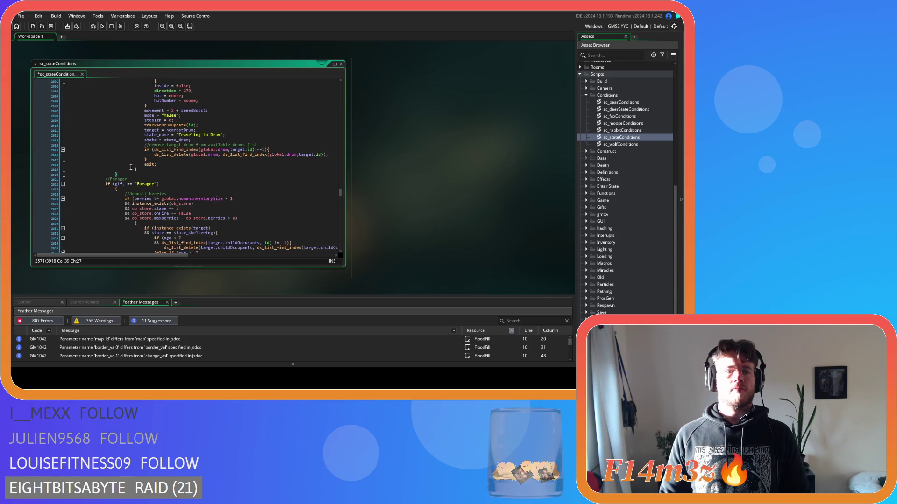
{"action": "mouse_move", "coordinate": [123, 174]}
{"action": "left_mouse_down"}
{"action": "mouse_move", "coordinate": [66, 170]}
{"action": "mouse_move", "coordinate": [66, 199]}
{"action": "mouse_move", "coordinate": [65, 149]}
{"action": "left_mouse_up"}
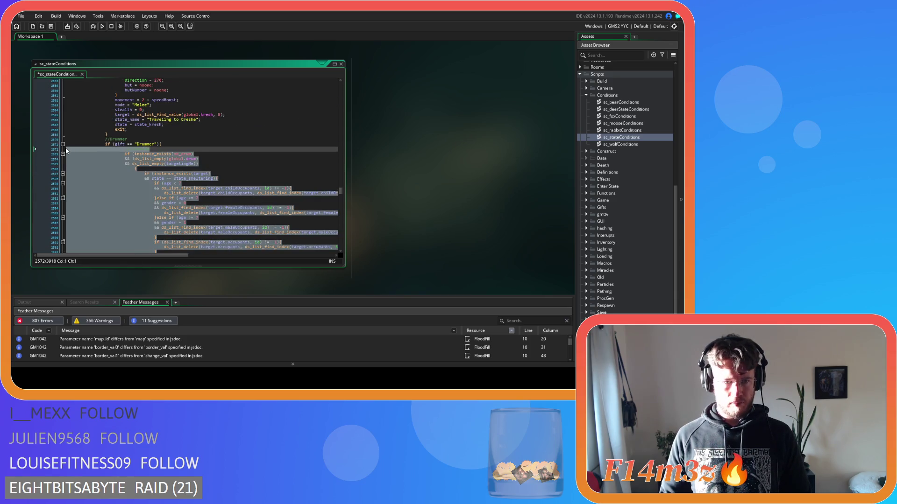
{"action": "left_click", "coordinate": [130, 170]}
{"action": "key", "text": "BackSpace"}
{"action": "left_click_drag", "start_coordinate": [128, 171], "coordinate": [64, 170]}
{"action": "key", "text": "BackSpace"}
{"action": "scroll", "coordinate": [137, 175], "scroll_direction": "down", "scroll_amount": 11}
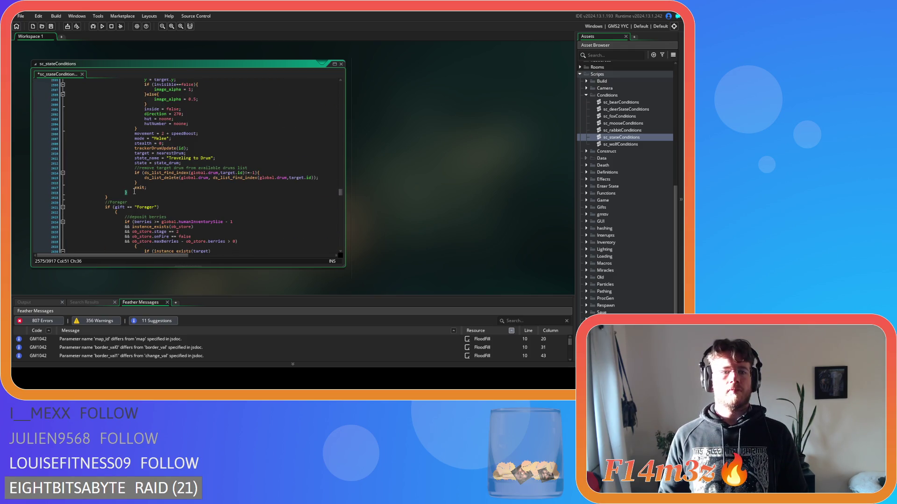
{"action": "scroll", "coordinate": [134, 191], "scroll_direction": "up", "scroll_amount": 11}
{"action": "left_click_drag", "start_coordinate": [100, 247], "coordinate": [90, 156]}
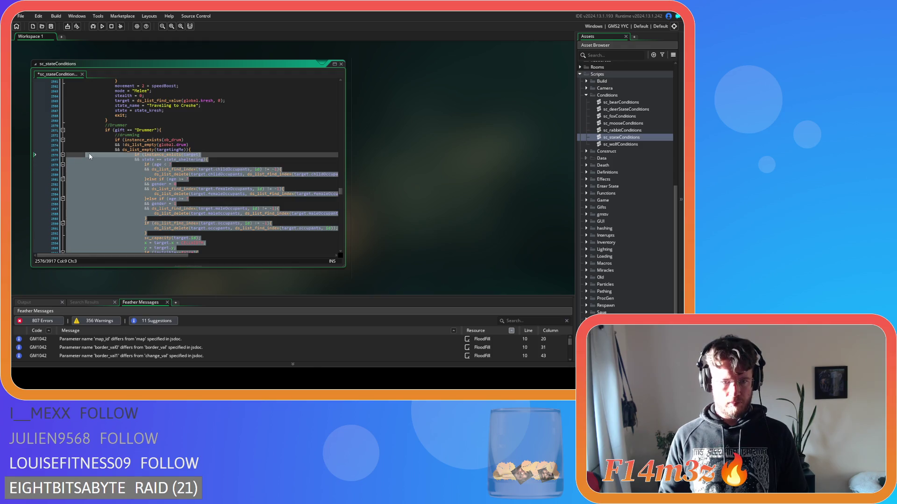
{"action": "key", "text": "shift+Tab"}
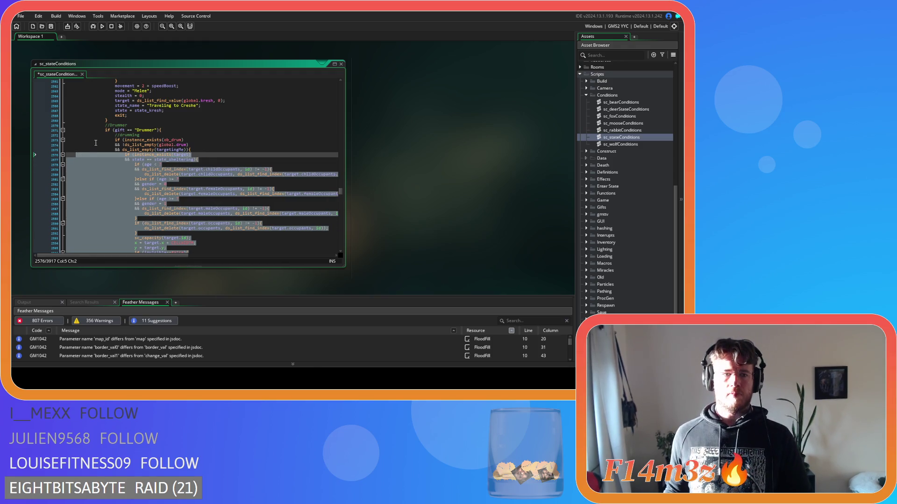
Step: Save, then remove the spaces around == in the state comparison
{"action": "left_click", "coordinate": [136, 194]}
{"action": "scroll", "coordinate": [138, 145], "scroll_direction": "down", "scroll_amount": 4}
{"action": "key", "text": "ctrl+s"}
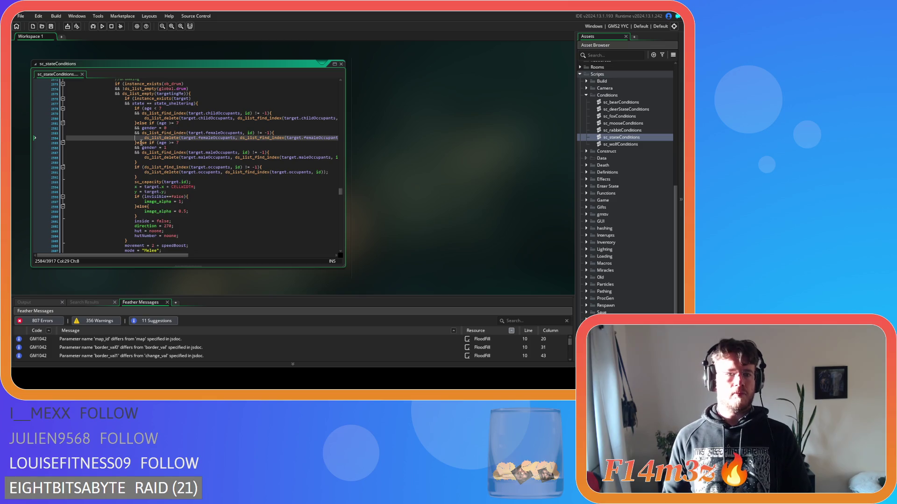
{"action": "left_click", "coordinate": [147, 103]}
{"action": "key", "text": "BackSpace"}
{"action": "key", "text": "Delete"}
{"action": "left_click", "coordinate": [131, 144]}
{"action": "scroll", "coordinate": [131, 144], "scroll_direction": "down", "scroll_amount": 12}
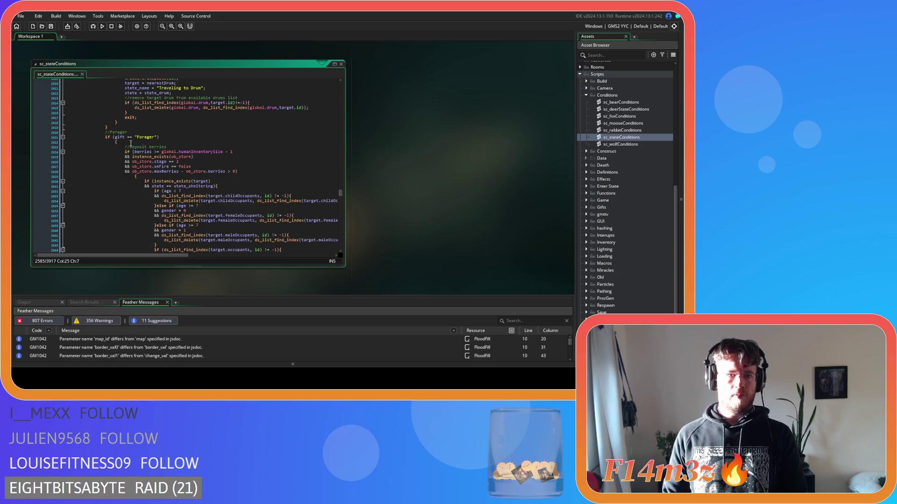
{"action": "left_click", "coordinate": [125, 136]}
Step: Tighten the Forager check to gift=="Forager" with no spaces around ==
{"action": "key", "text": "Delete"}
{"action": "key", "text": "Right"}
{"action": "key", "text": "Right"}
{"action": "key", "text": "Delete"}
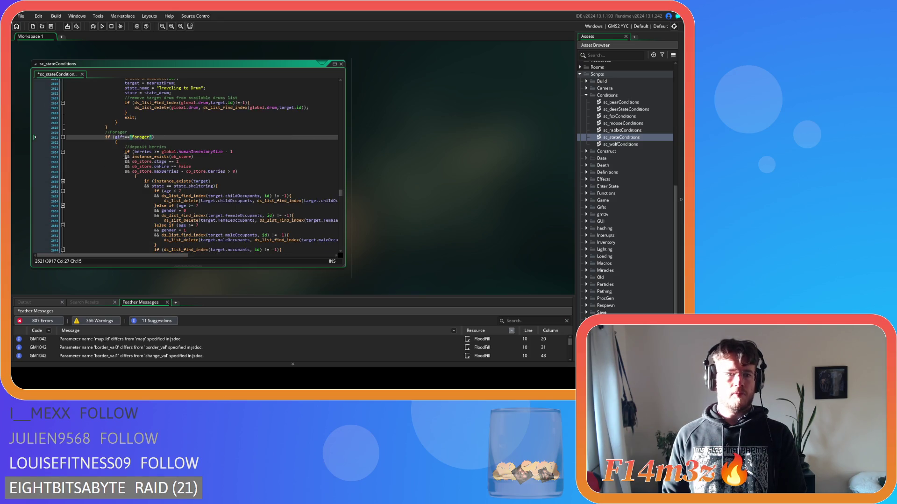
{"action": "key", "text": "End"}
{"action": "key", "text": "Delete"}
{"action": "scroll", "coordinate": [134, 165], "scroll_direction": "down", "scroll_amount": 20}
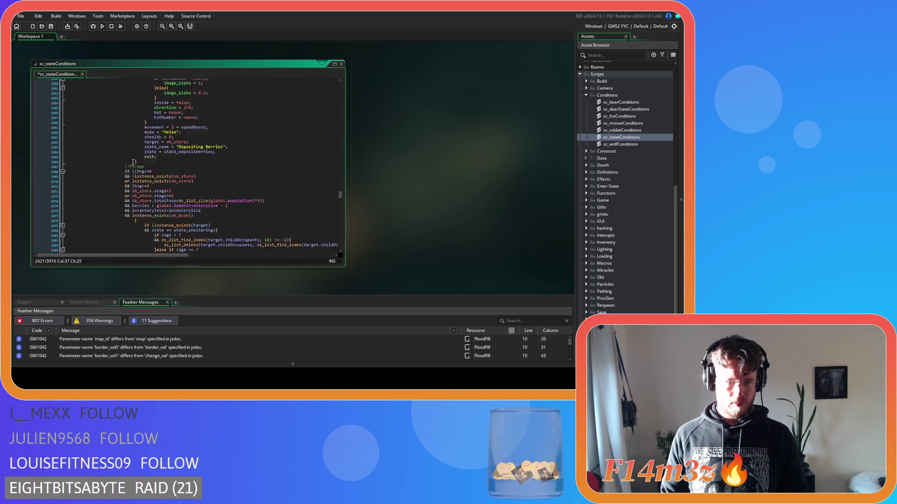
{"action": "scroll", "coordinate": [133, 164], "scroll_direction": "down", "scroll_amount": 6}
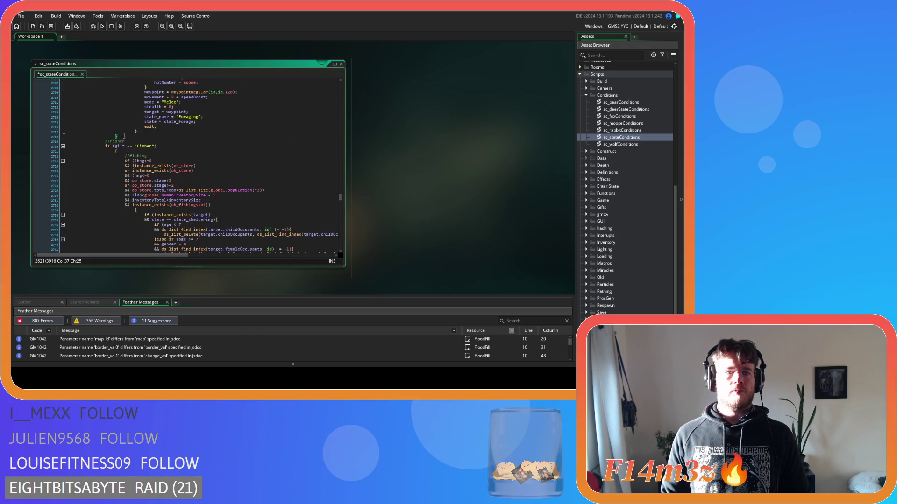
Step: Unindent the Forager block one level and join its opening brace onto the condition line
{"action": "left_click_drag", "start_coordinate": [118, 220], "coordinate": [119, 131]}
{"action": "scroll", "coordinate": [116, 129], "scroll_direction": "up", "scroll_amount": 20}
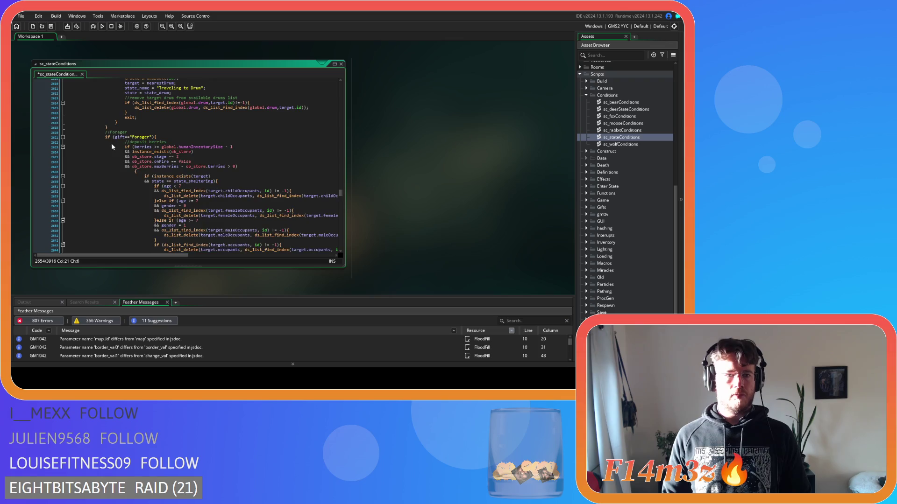
{"action": "left_click", "coordinate": [89, 148], "text": "shift"}
{"action": "left_click", "coordinate": [80, 158], "text": "shift"}
{"action": "key", "text": "shift+Tab"}
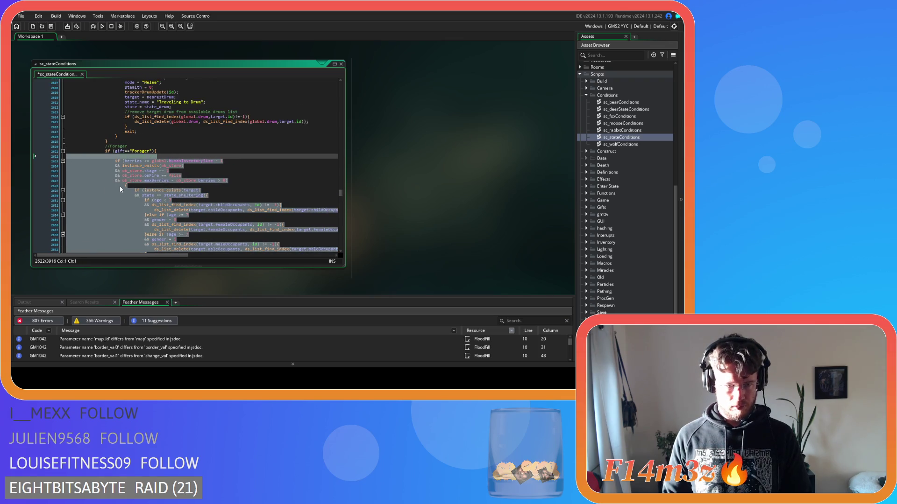
{"action": "left_click_drag", "start_coordinate": [119, 186], "coordinate": [87, 186]}
{"action": "key", "text": "BackSpace"}
{"action": "key", "text": "BackSpace"}
Step: Join the brace onto the forage instance_exists(ob_bush) line and unindent the forage block
{"action": "scroll", "coordinate": [117, 187], "scroll_direction": "down", "scroll_amount": 12}
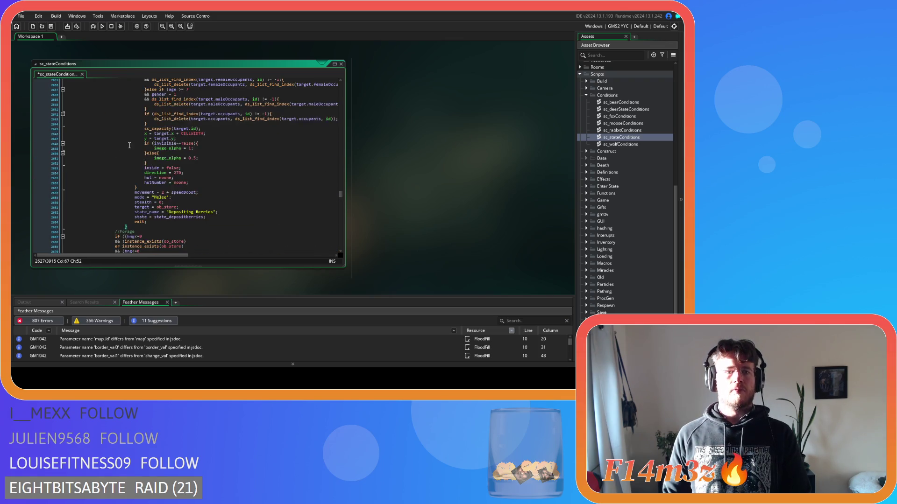
{"action": "left_click", "coordinate": [133, 185]}
{"action": "mouse_move", "coordinate": [133, 185]}
{"action": "left_mouse_down"}
{"action": "mouse_move", "coordinate": [76, 144]}
{"action": "mouse_move", "coordinate": [122, 174]}
{"action": "left_mouse_up"}
{"action": "key", "text": "BackSpace"}
{"action": "key", "text": "BackSpace"}
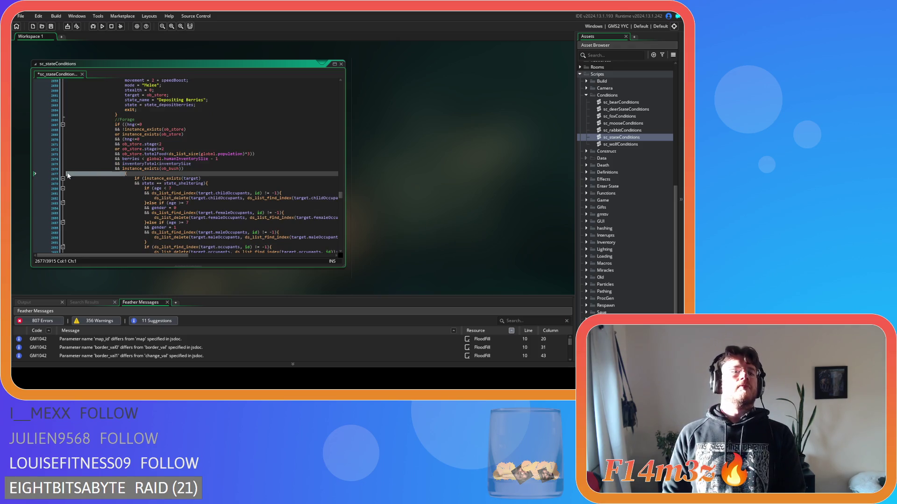
{"action": "scroll", "coordinate": [117, 163], "scroll_direction": "down", "scroll_amount": 12}
{"action": "mouse_move", "coordinate": [135, 212]}
{"action": "left_mouse_down"}
{"action": "mouse_move", "coordinate": [94, 206]}
{"action": "mouse_move", "coordinate": [46, 102]}
{"action": "left_mouse_up"}
{"action": "key", "text": "shift+Tab"}
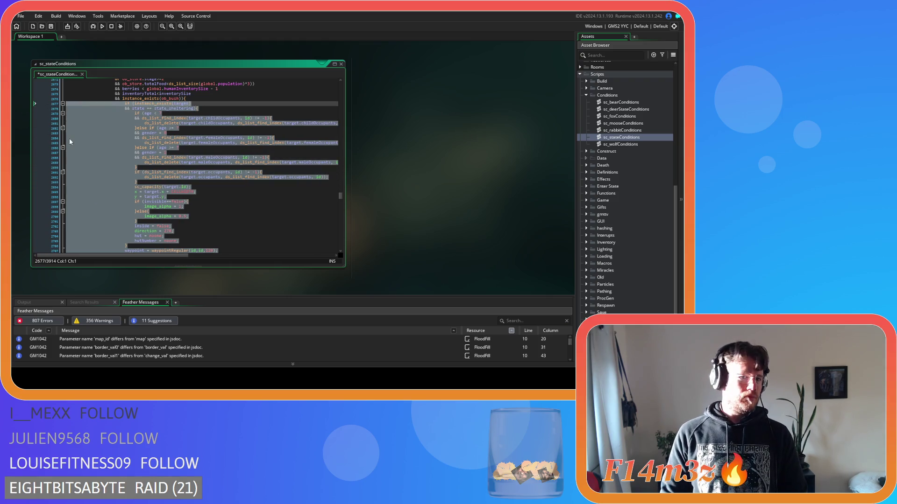
Step: Save the script and join the brace onto the Fisher condition line
{"action": "left_click", "coordinate": [104, 142]}
{"action": "scroll", "coordinate": [103, 142], "scroll_direction": "down", "scroll_amount": 10}
{"action": "key", "text": "ctrl+s"}
{"action": "left_click", "coordinate": [113, 169]}
{"action": "key", "text": "BackSpace"}
{"action": "key", "text": "BackSpace"}
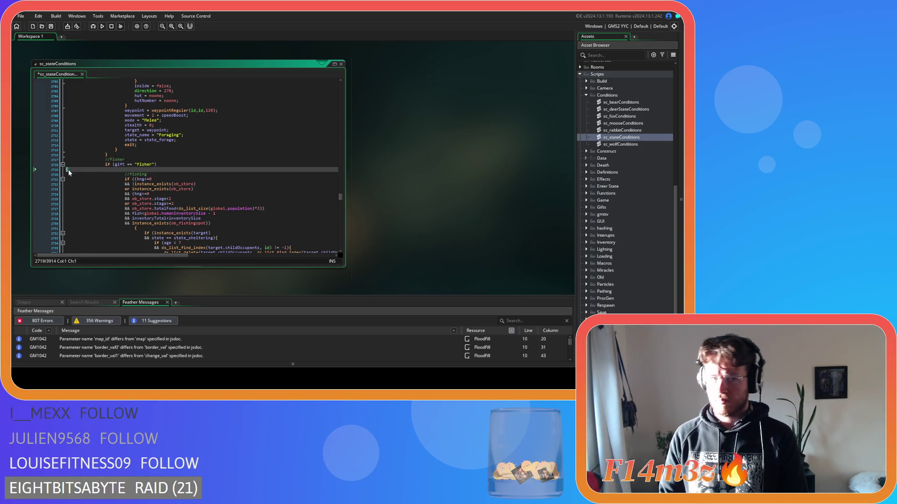
Step: Unindent the Fisher block and join its brace onto the fishing spot check
{"action": "scroll", "coordinate": [68, 170], "scroll_direction": "down", "scroll_amount": 5}
{"action": "mouse_move", "coordinate": [98, 177]}
{"action": "left_mouse_down"}
{"action": "mouse_move", "coordinate": [97, 141]}
{"action": "mouse_move", "coordinate": [72, 89]}
{"action": "mouse_move", "coordinate": [72, 99]}
{"action": "left_mouse_up"}
{"action": "key", "text": "shift+Tab"}
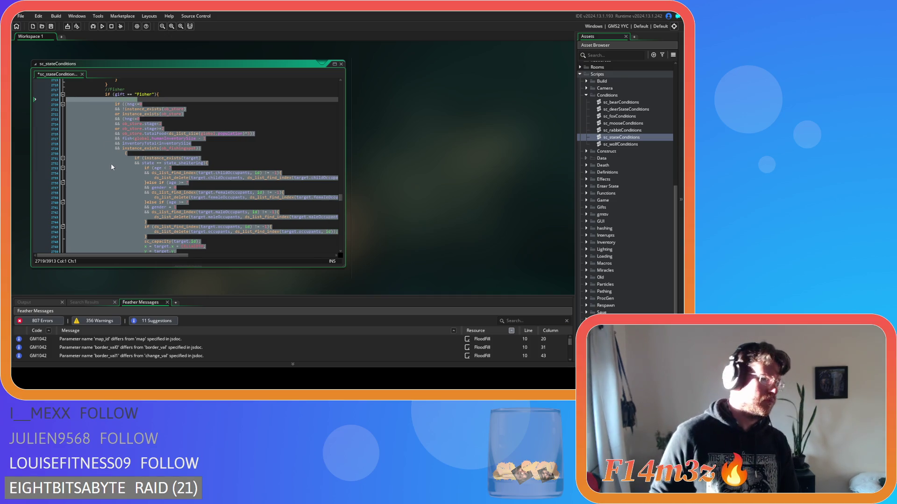
{"action": "double_click", "coordinate": [114, 153]}
{"action": "key", "text": "BackSpace"}
{"action": "key", "text": "BackSpace"}
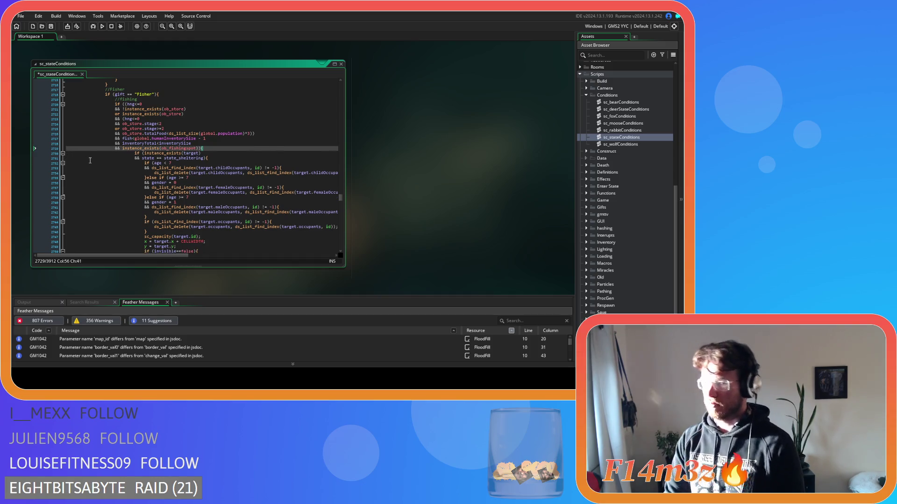
Step: Unindent the sheltering lines one level and save the script
{"action": "scroll", "coordinate": [90, 161], "scroll_direction": "down", "scroll_amount": 8}
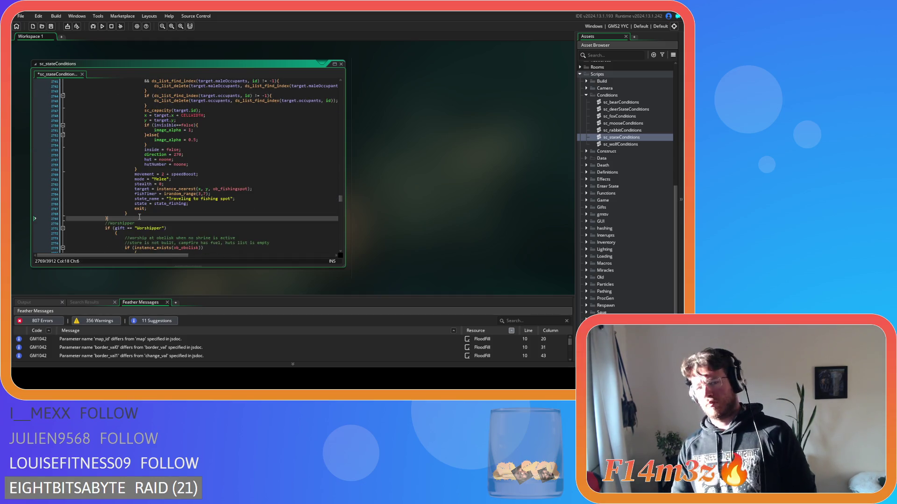
{"action": "mouse_move", "coordinate": [140, 217]}
{"action": "left_mouse_down"}
{"action": "mouse_move", "coordinate": [92, 174]}
{"action": "mouse_move", "coordinate": [87, 140]}
{"action": "left_mouse_up"}
{"action": "scroll", "coordinate": [91, 175], "scroll_direction": "up", "scroll_amount": 1}
{"action": "key", "text": "shift+Tab"}
{"action": "left_click", "coordinate": [90, 160]}
{"action": "key", "text": "ctrl+s"}
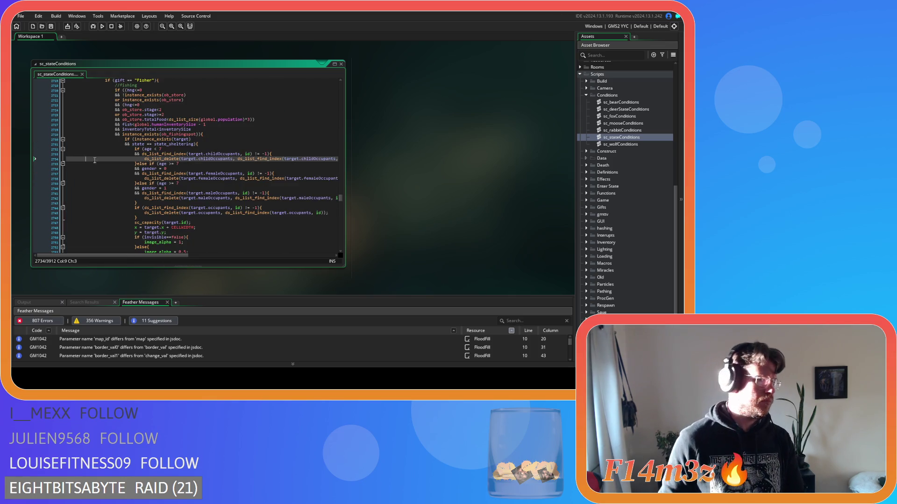
Step: Tighten the Fisher condition to gift=="Fisher" and save
{"action": "scroll", "coordinate": [90, 160], "scroll_direction": "up", "scroll_amount": 5}
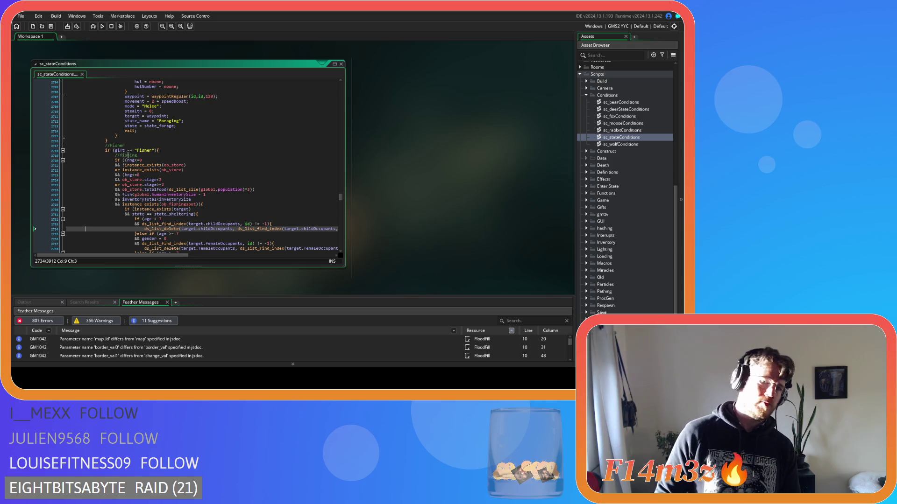
{"action": "left_click", "coordinate": [126, 150]}
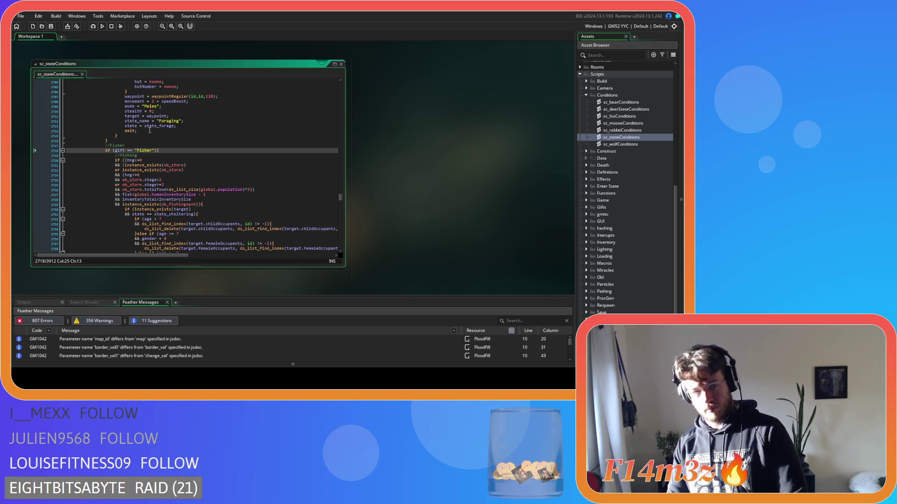
{"action": "key", "text": "Delete"}
{"action": "key", "text": "Right"}
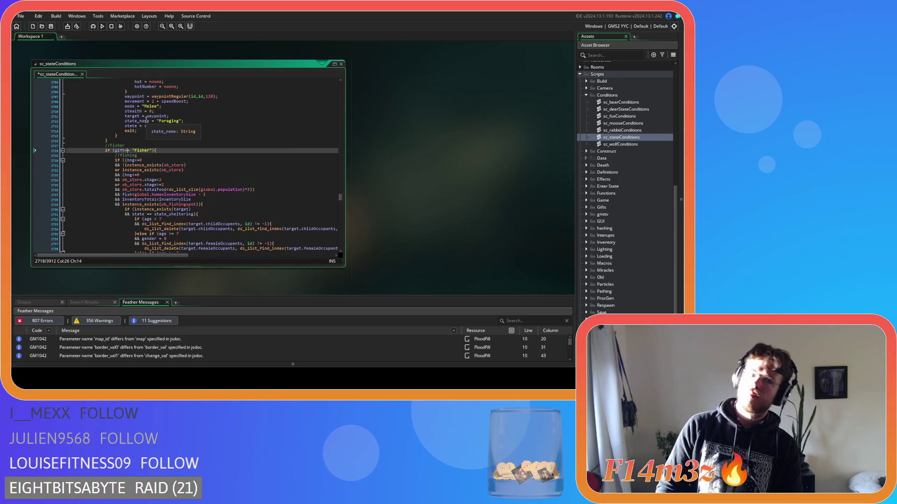
{"action": "key", "text": "Right"}
{"action": "key", "text": "Delete"}
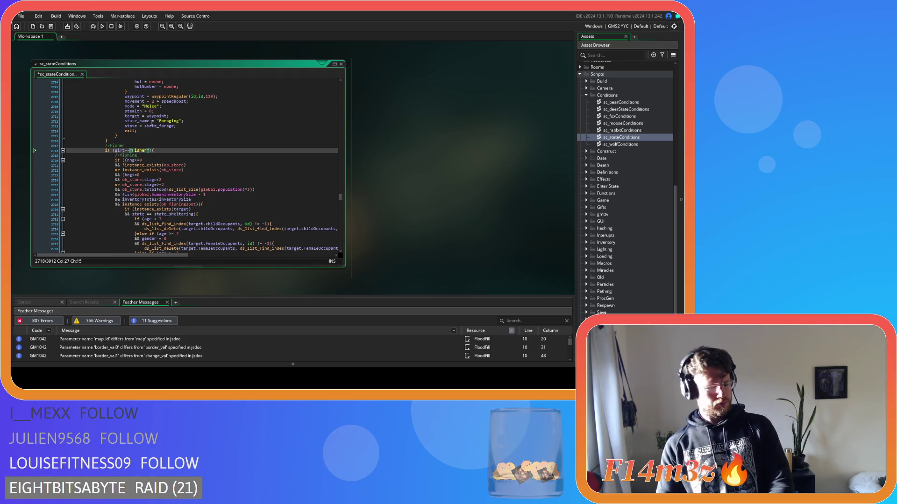
{"action": "left_click", "coordinate": [151, 161]}
{"action": "key", "text": "ctrl+s"}
{"action": "scroll", "coordinate": [188, 171], "scroll_direction": "up", "scroll_amount": 20}
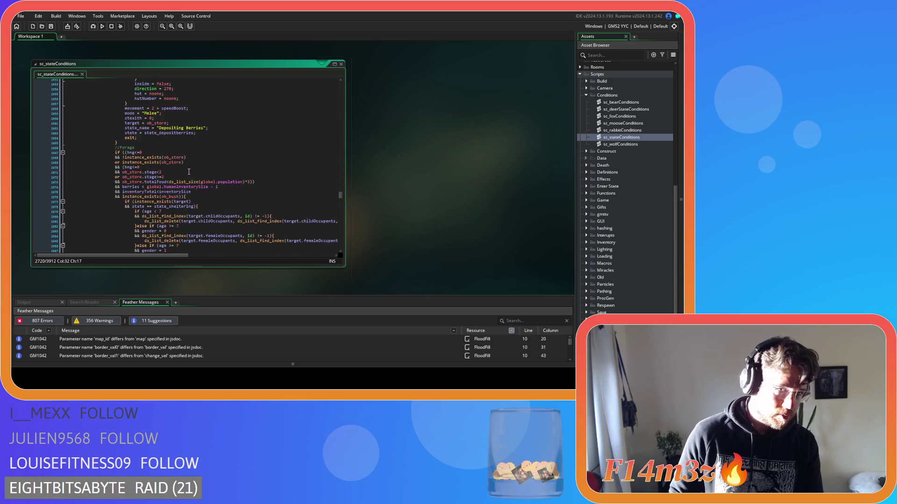
{"action": "scroll", "coordinate": [188, 171], "scroll_direction": "down", "scroll_amount": 10}
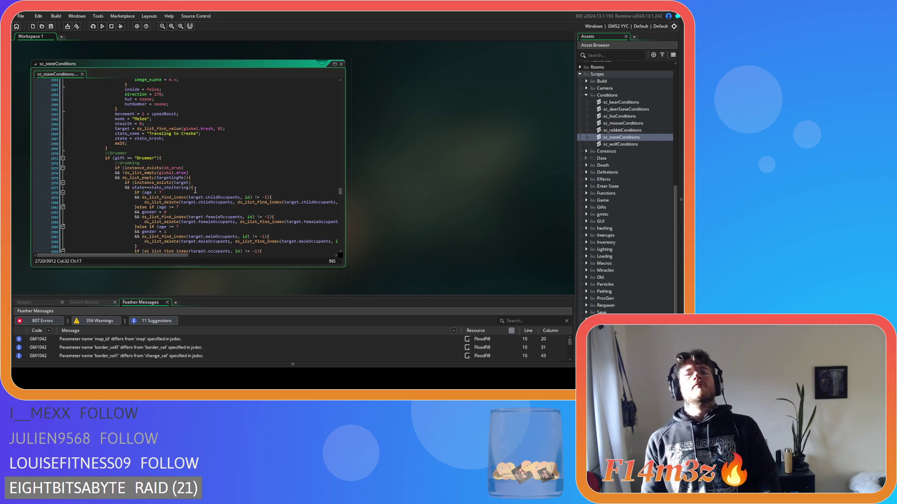
{"action": "scroll", "coordinate": [195, 190], "scroll_direction": "down", "scroll_amount": 16}
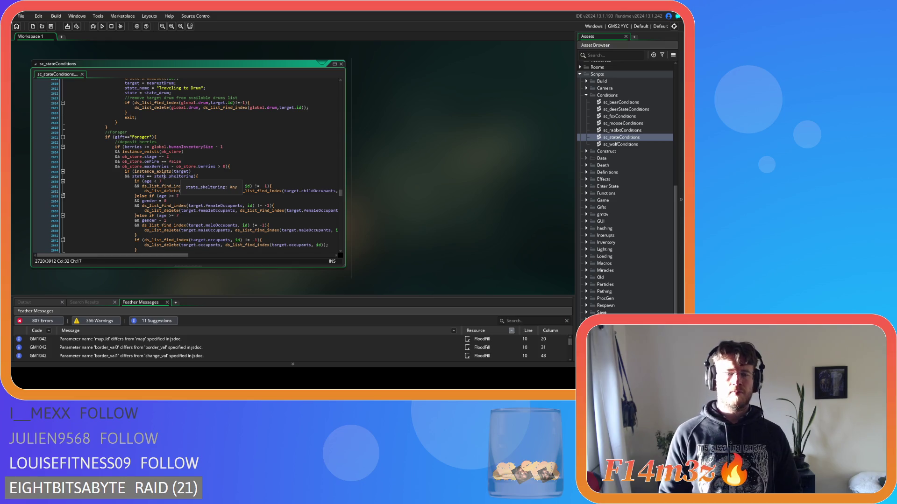
{"action": "left_click_drag", "start_coordinate": [226, 146], "coordinate": [153, 148]}
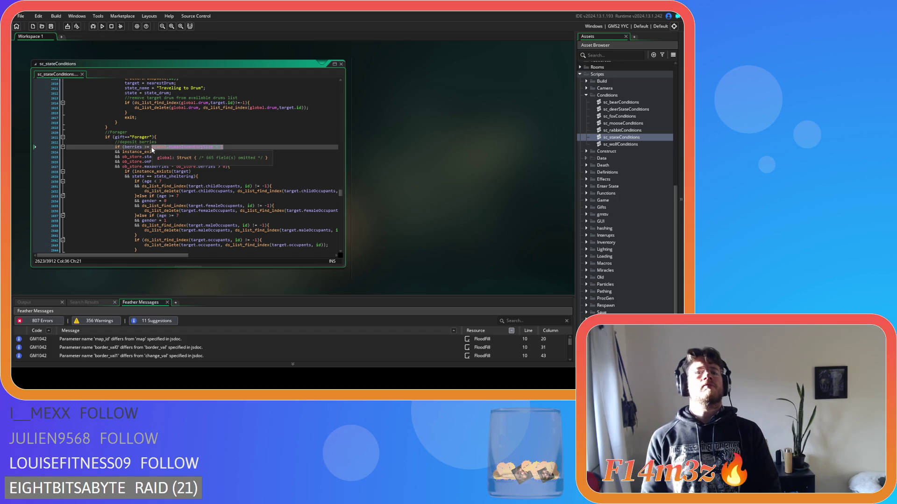
Step: Rewrite the Forager berry check as 'array_length(inv.berries)>0'
{"action": "left_click_drag", "start_coordinate": [146, 147], "coordinate": [227, 147]}
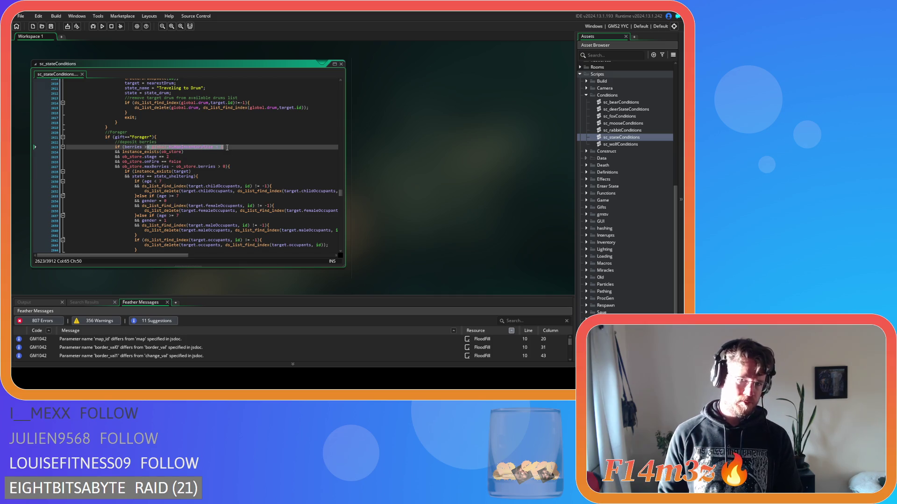
{"action": "type", "text": "0"}
{"action": "key", "text": "Left"}
{"action": "key", "text": "Left"}
{"action": "key", "text": "BackSpace"}
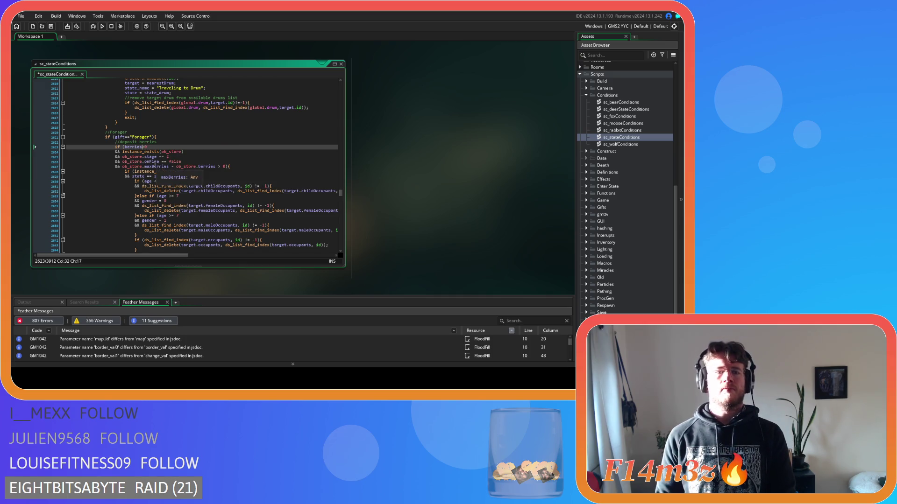
{"action": "double_click", "coordinate": [129, 147]}
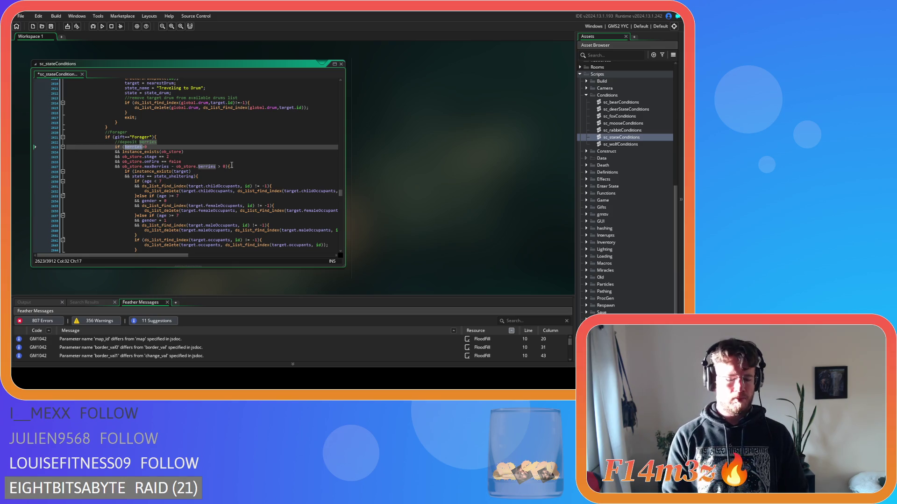
{"action": "type", "text": "array_length(global.inv.meat)"}
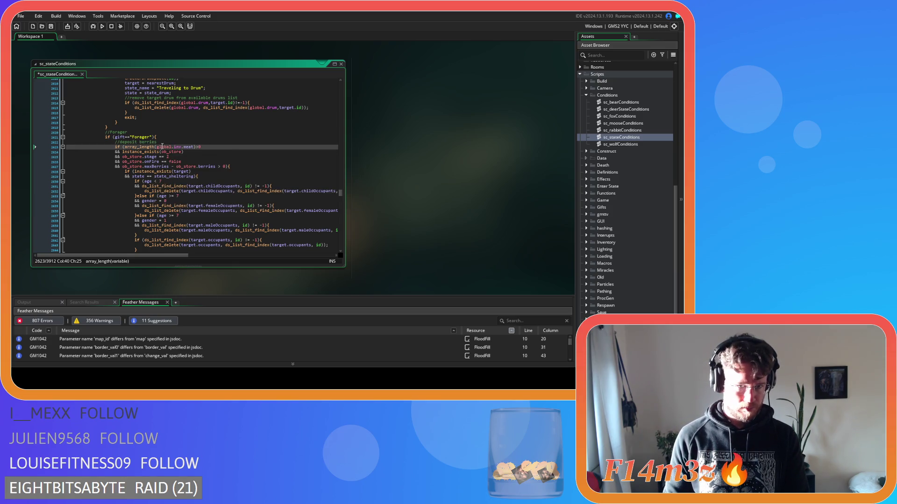
{"action": "left_click", "coordinate": [173, 147]}
{"action": "type", "text": "berries"}
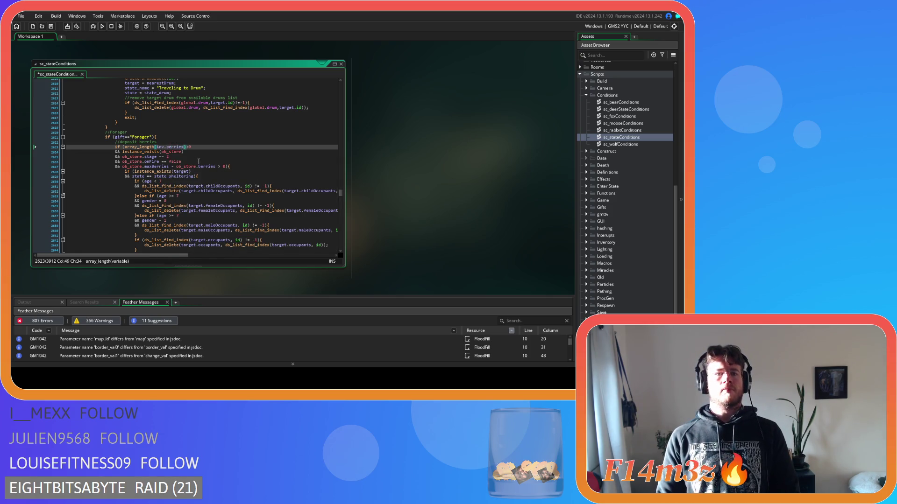
Step: Require 'ob_store.stage==2' and delete the maxBerries capacity clause, joining the brace
{"action": "left_click", "coordinate": [157, 157]}
{"action": "type", "text": "2"}
{"action": "left_click", "coordinate": [160, 161]}
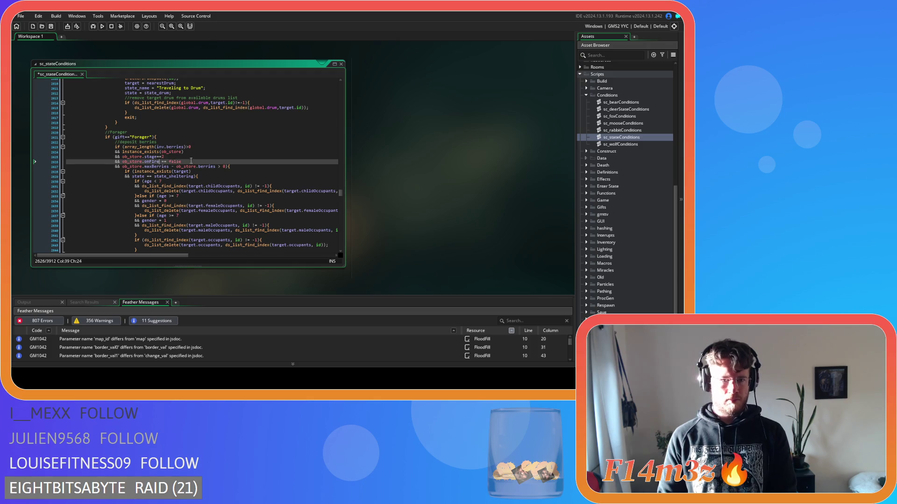
{"action": "left_click", "coordinate": [226, 166], "text": "shift"}
{"action": "key", "text": "BackSpace"}
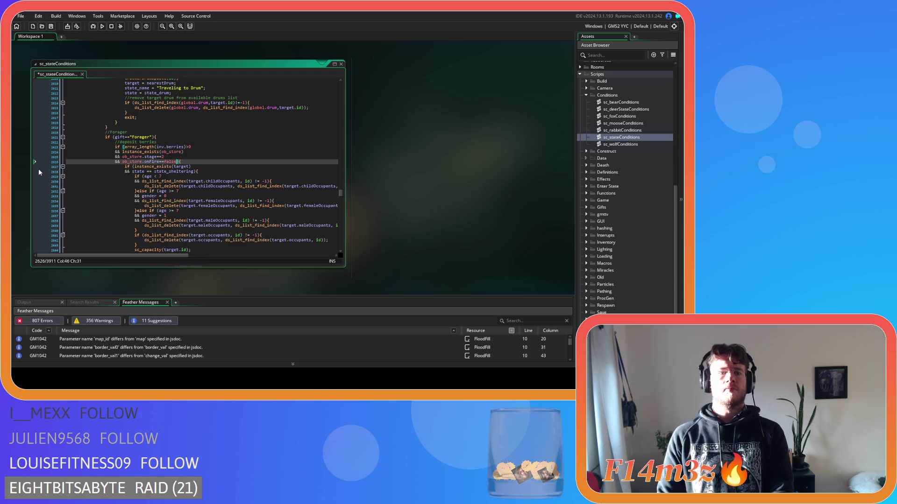